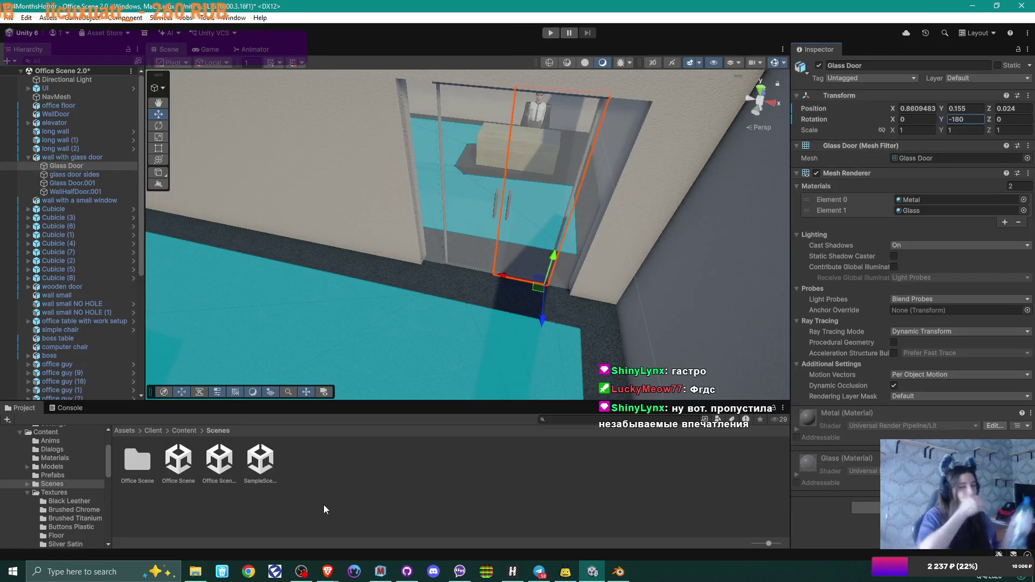
pyautogui.moveTo(560, 162)
pyautogui.mouseDown(button='right')
pyautogui.moveTo(428, 152)
pyautogui.moveTo(436, 204)
pyautogui.moveTo(547, 210)
pyautogui.moveTo(509, 184)
pyautogui.moveTo(534, 134)
pyautogui.moveTo(520, 110)
pyautogui.mouseUp(button='right')
pyautogui.press('w')
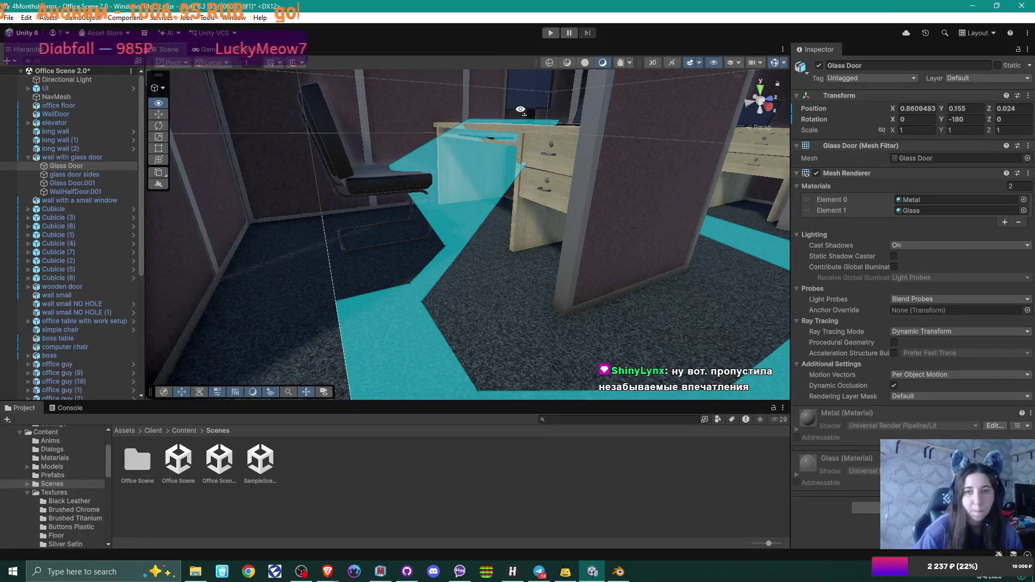
pyautogui.moveTo(521, 110)
pyautogui.mouseDown(button='right')
pyautogui.moveTo(490, 137)
pyautogui.moveTo(573, 123)
pyautogui.moveTo(305, 167)
pyautogui.moveTo(348, 187)
pyautogui.moveTo(272, 185)
pyautogui.moveTo(302, 192)
pyautogui.moveTo(442, 283)
pyautogui.moveTo(432, 187)
pyautogui.moveTo(444, 213)
pyautogui.moveTo(428, 224)
pyautogui.mouseUp(button='right')
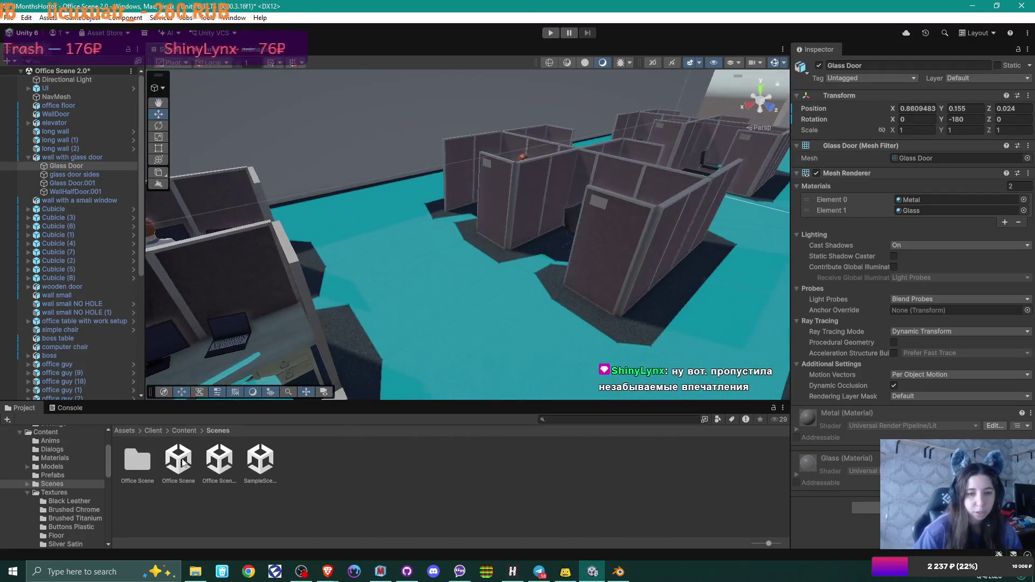
pyautogui.click(181, 468)
# Open Office Scene without saving Office Scene 2.0's changes and view the cubicles from above
pyautogui.doubleClick(182, 468)
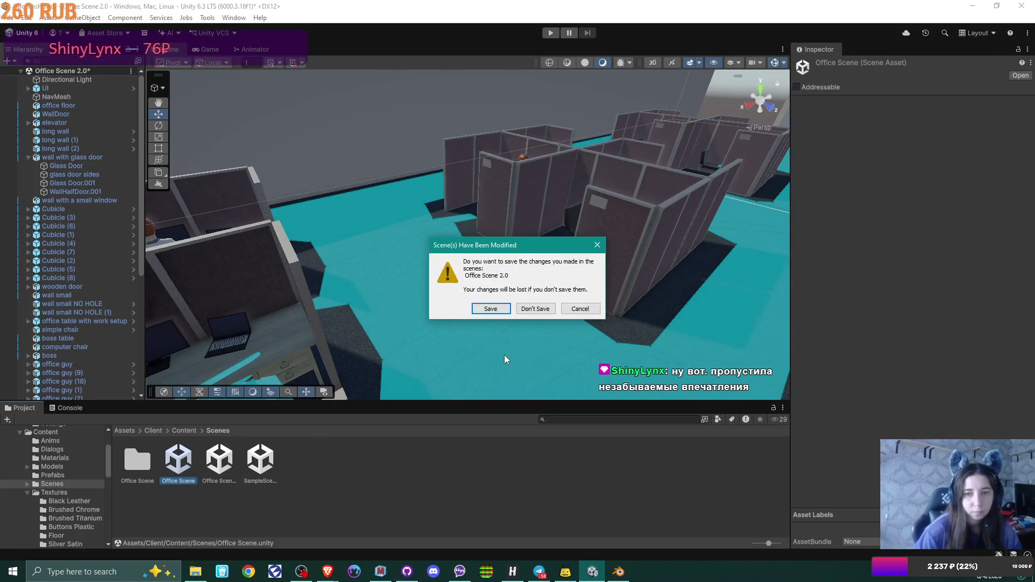
pyautogui.click(531, 309)
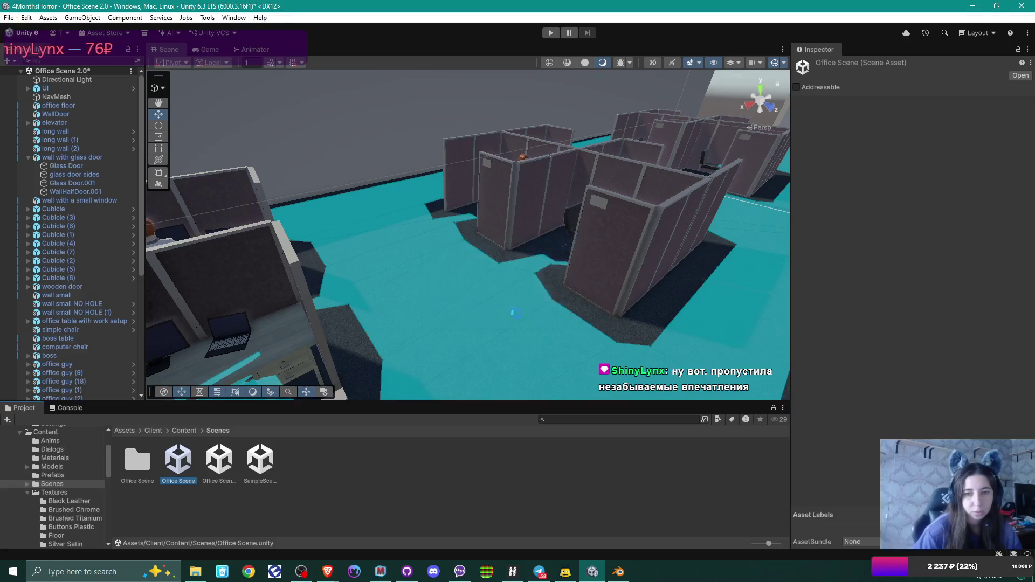
pyautogui.moveTo(437, 328)
pyautogui.keyDown('alt'); pyautogui.mouseDown()
pyautogui.moveTo(600, 233)
pyautogui.moveTo(396, 231)
pyautogui.moveTo(453, 128)
pyautogui.moveTo(584, 199)
pyautogui.moveTo(593, 250)
pyautogui.mouseUp(); pyautogui.keyUp('alt')
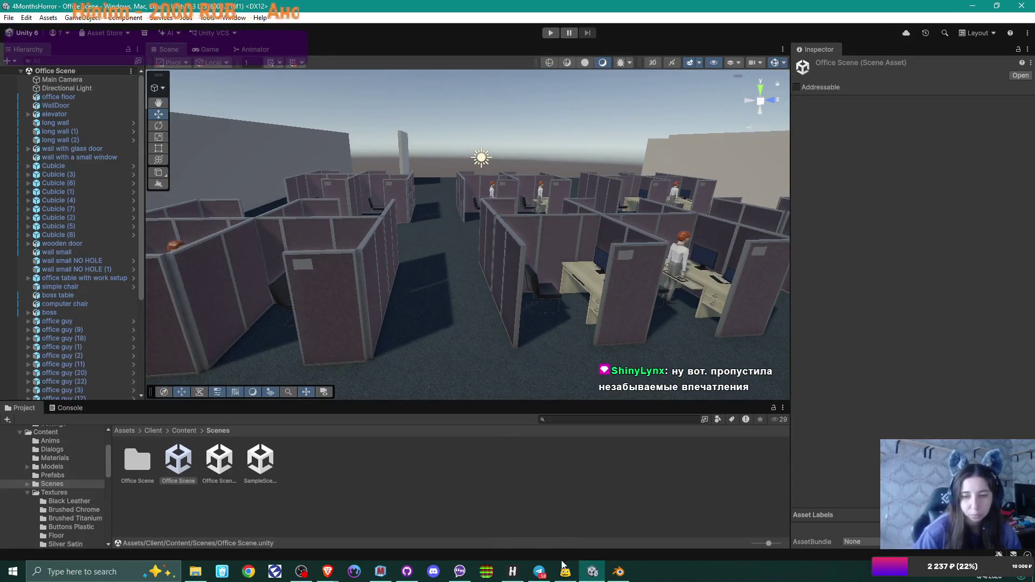
pyautogui.click(406, 572)
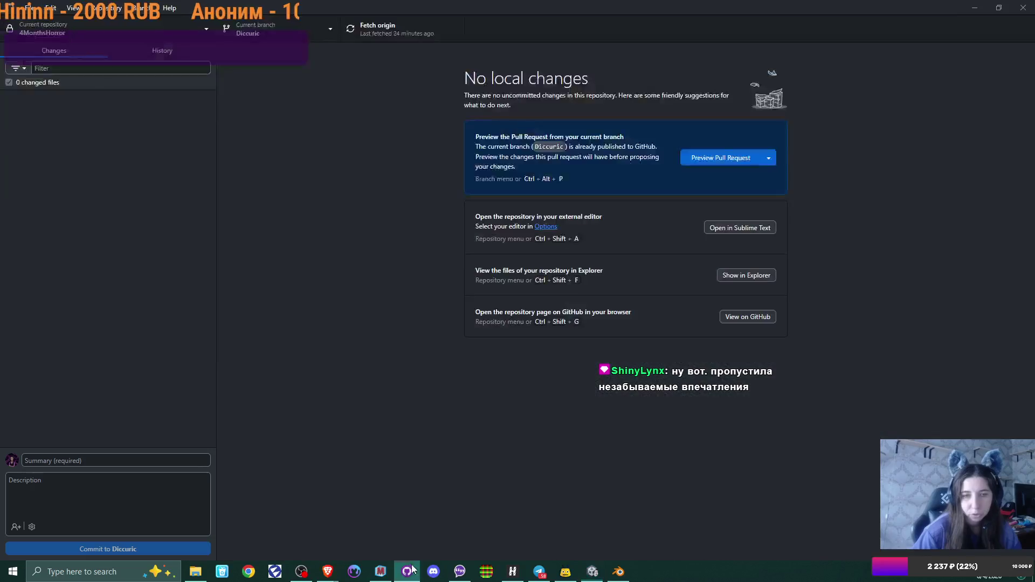
# Check out the TheStripyCat branch of 4MonthsHorror in GitHub Desktop and return to Unity
pyautogui.click(279, 34)
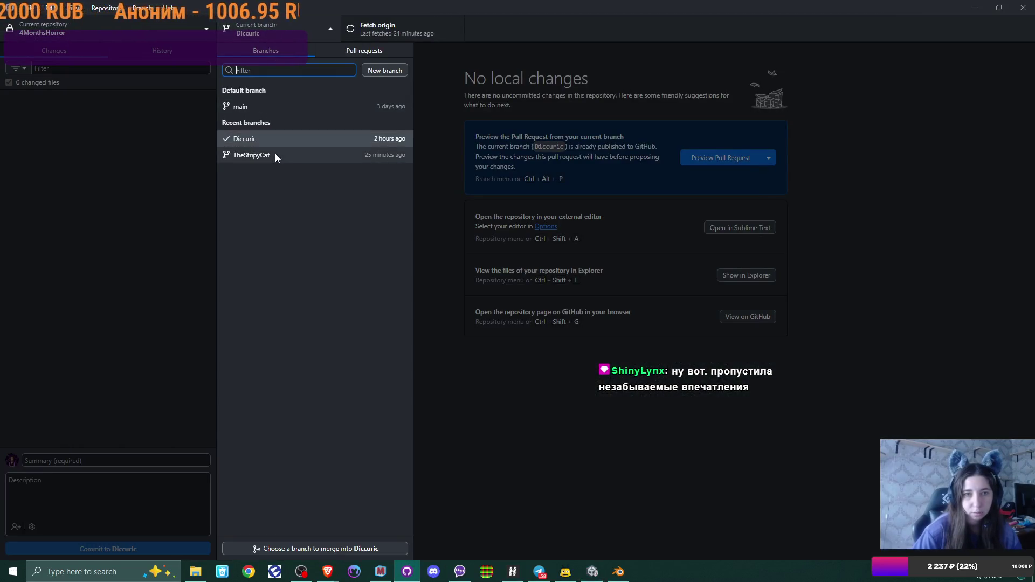
pyautogui.click(275, 154)
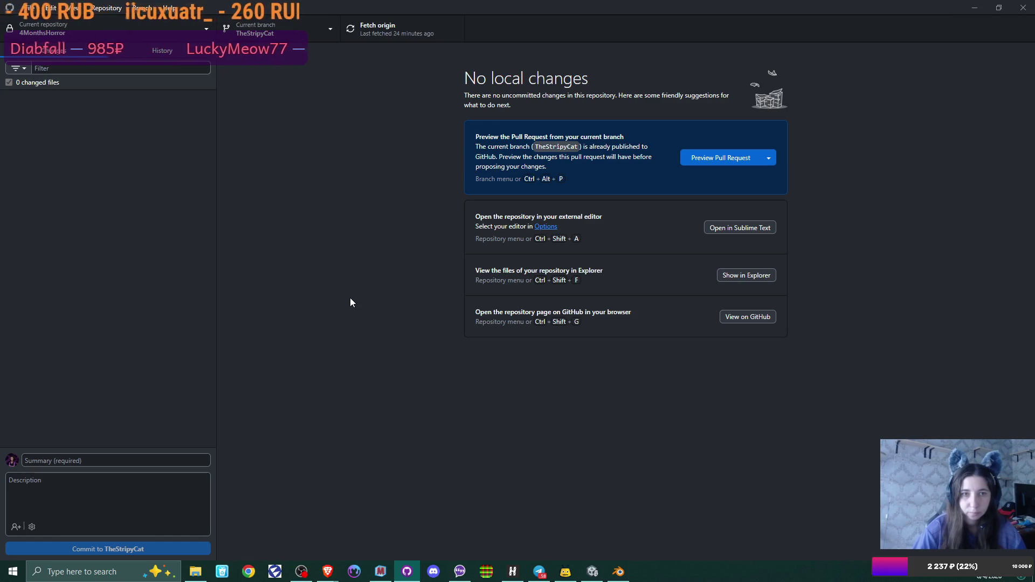
pyautogui.click(589, 569)
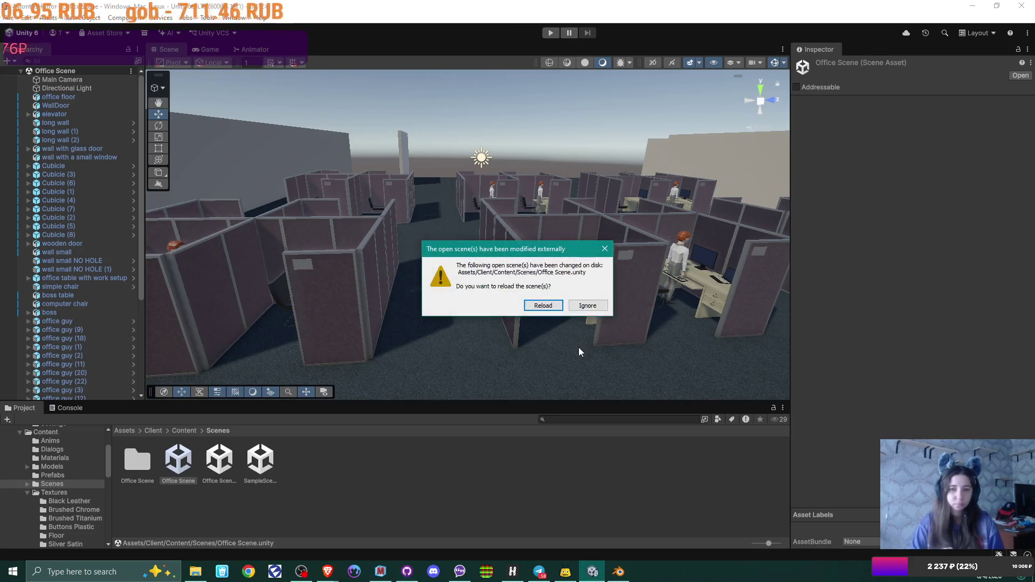
# Reload Office Scene from disk and look over the branch's ceiling, cubicles and Office Guys
pyautogui.click(546, 306)
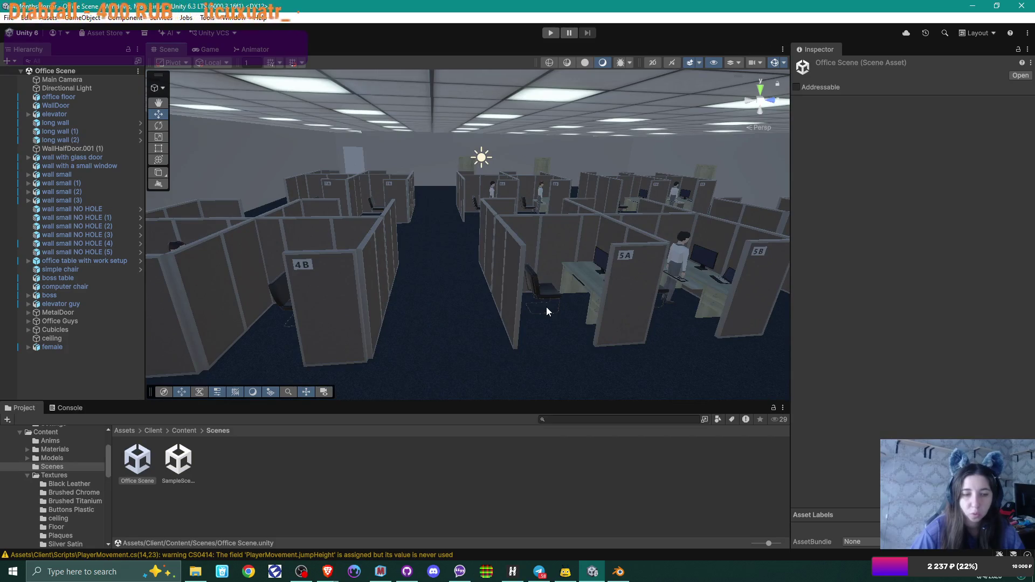
pyautogui.moveTo(519, 319)
pyautogui.mouseDown(button='right')
pyautogui.moveTo(635, 312)
pyautogui.moveTo(528, 323)
pyautogui.moveTo(620, 322)
pyautogui.moveTo(555, 316)
pyautogui.moveTo(610, 312)
pyautogui.moveTo(449, 317)
pyautogui.moveTo(418, 308)
pyautogui.moveTo(547, 308)
pyautogui.moveTo(499, 321)
pyautogui.moveTo(633, 310)
pyautogui.moveTo(370, 312)
pyautogui.moveTo(499, 291)
pyautogui.moveTo(598, 300)
pyautogui.moveTo(533, 305)
pyautogui.mouseUp(button='right')
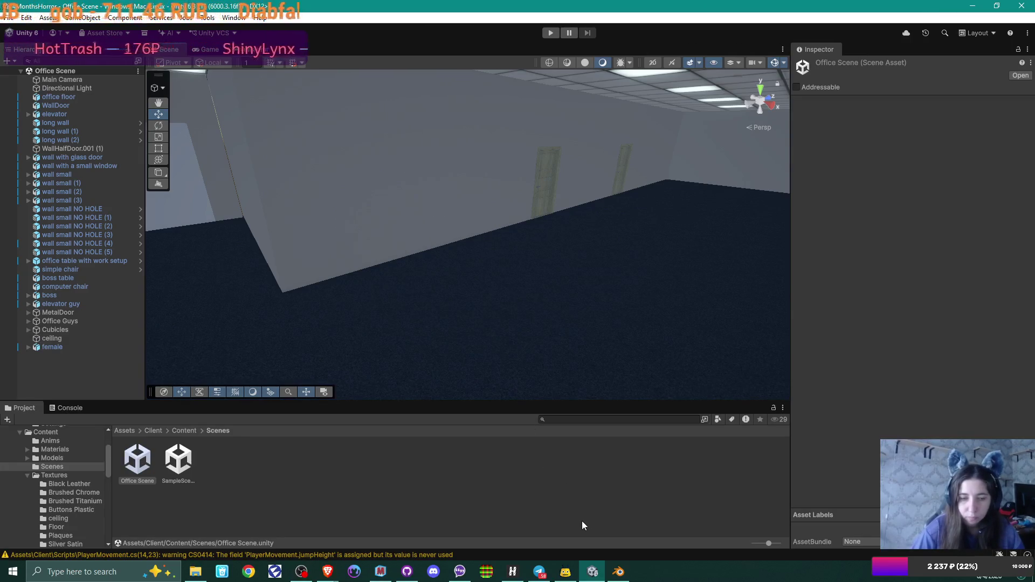
# Create a new material on the copier named 'copier main'
pyautogui.click(618, 571)
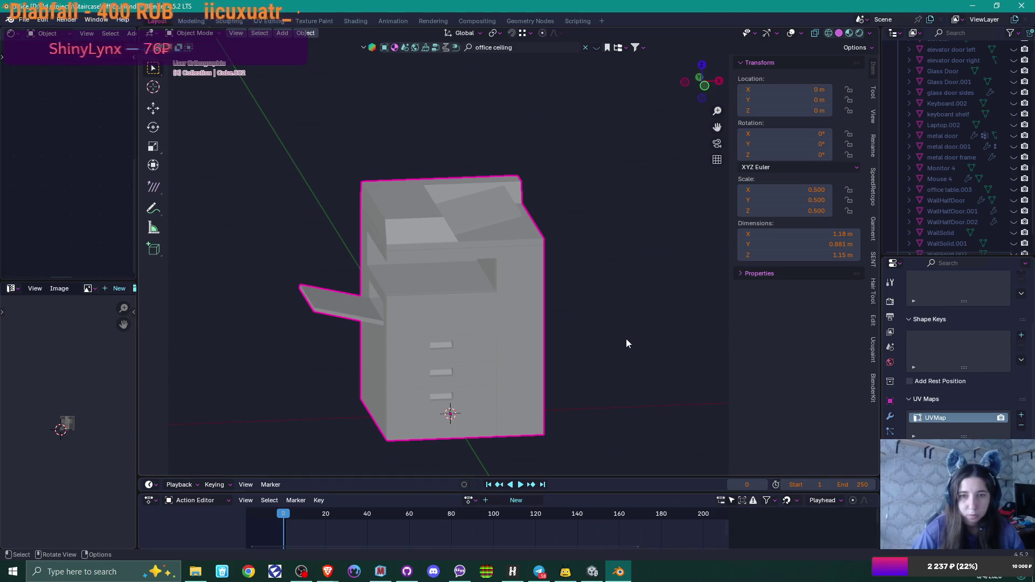
pyautogui.moveTo(540, 338)
pyautogui.mouseDown(button='middle')
pyautogui.moveTo(509, 338)
pyautogui.moveTo(509, 322)
pyautogui.moveTo(540, 323)
pyautogui.mouseUp(button='middle')
pyautogui.press('Tab')
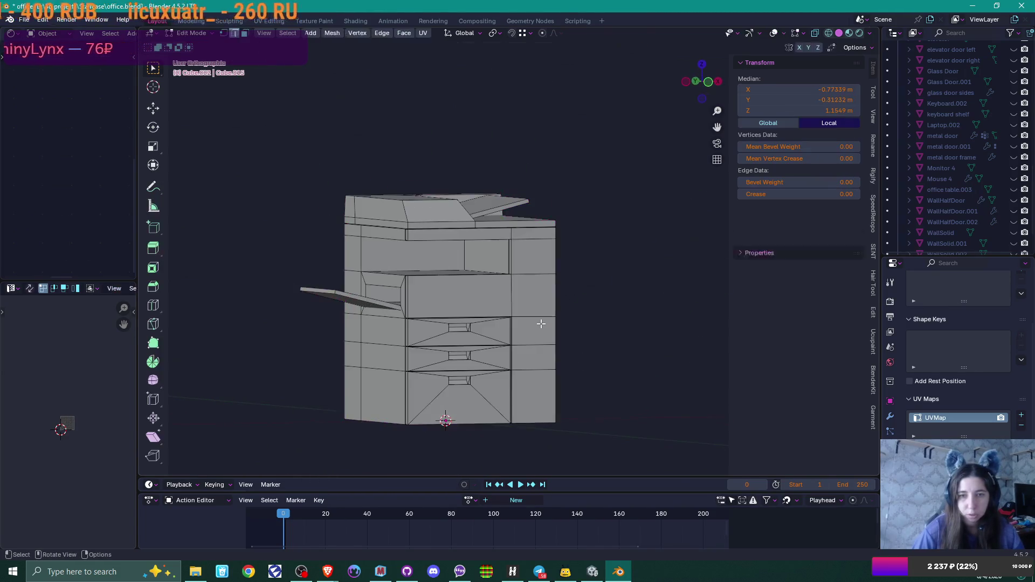
pyautogui.press('Tab')
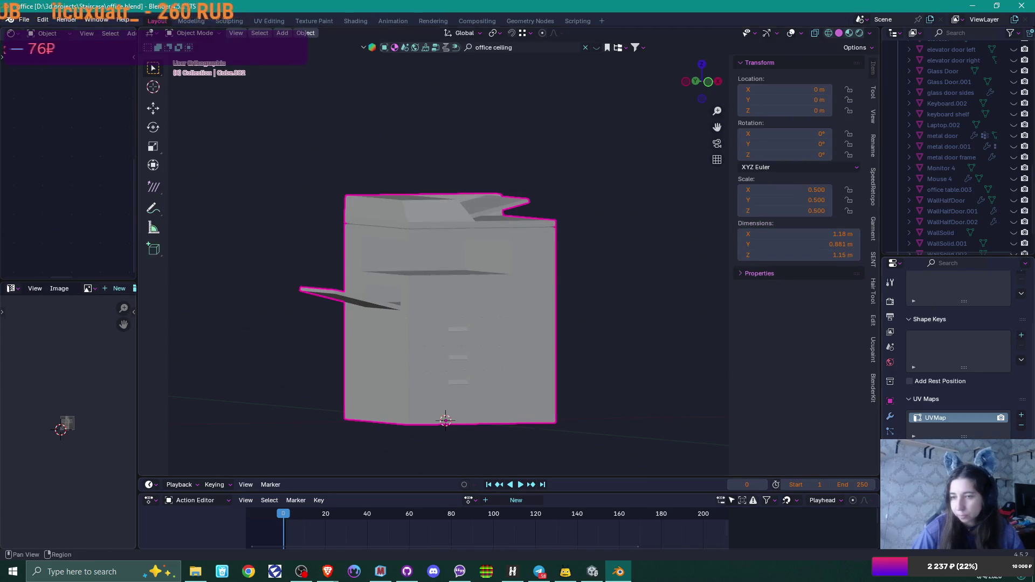
pyautogui.click(920, 345)
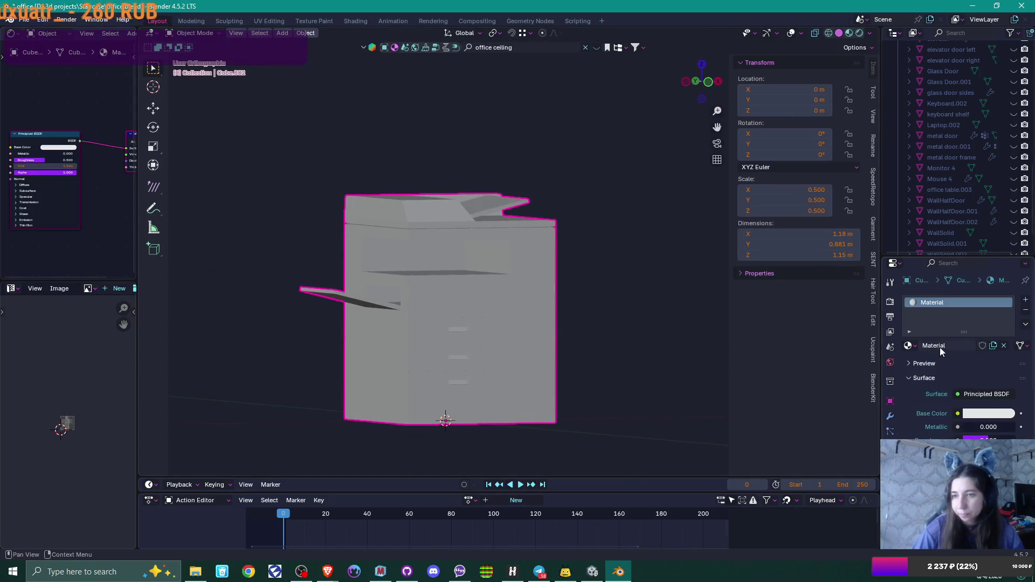
pyautogui.doubleClick(939, 347)
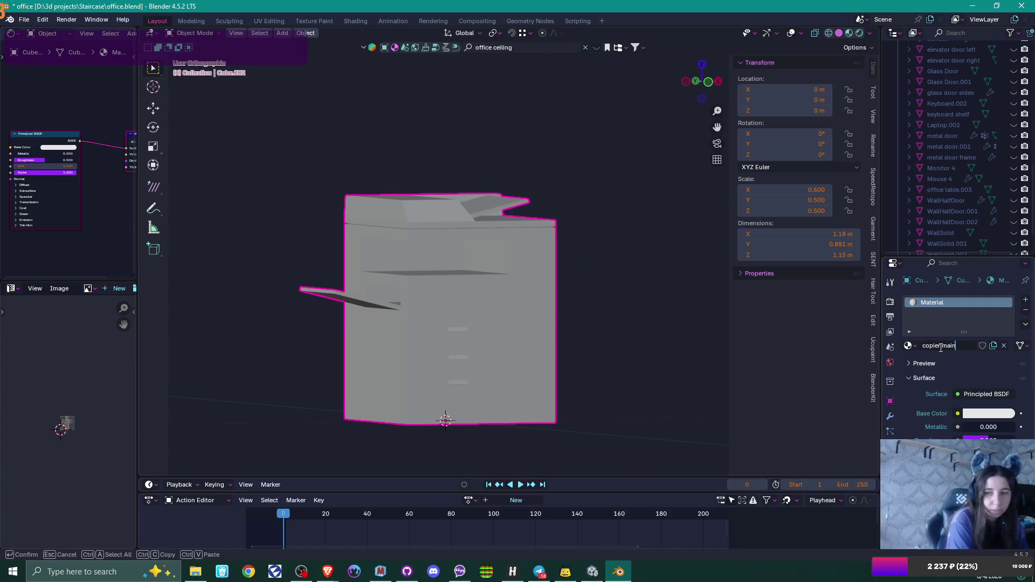
pyautogui.press('Return')
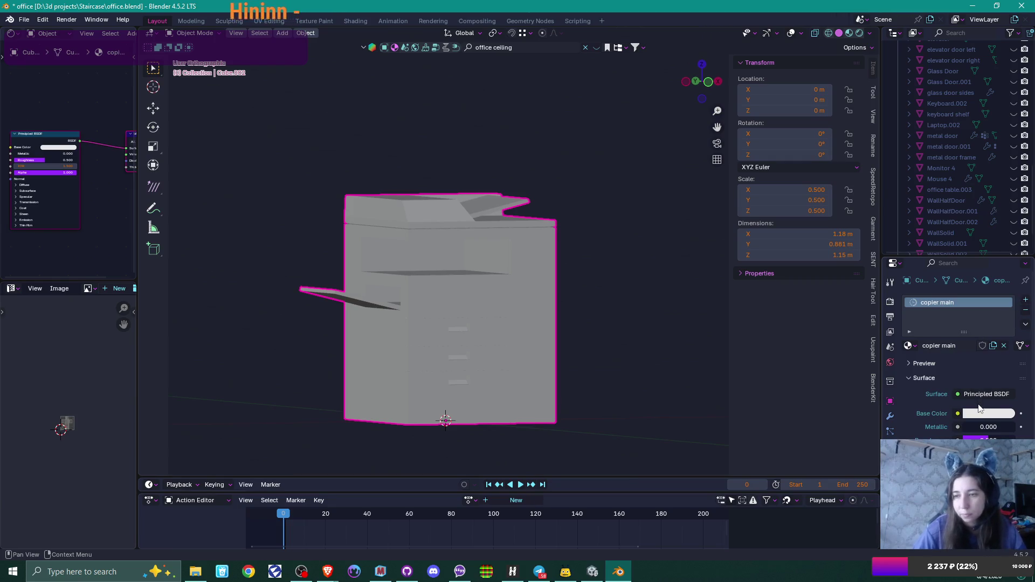
# Add a second slot with a 'copier secondary' material and darken its base colour to grey
pyautogui.click(1025, 302)
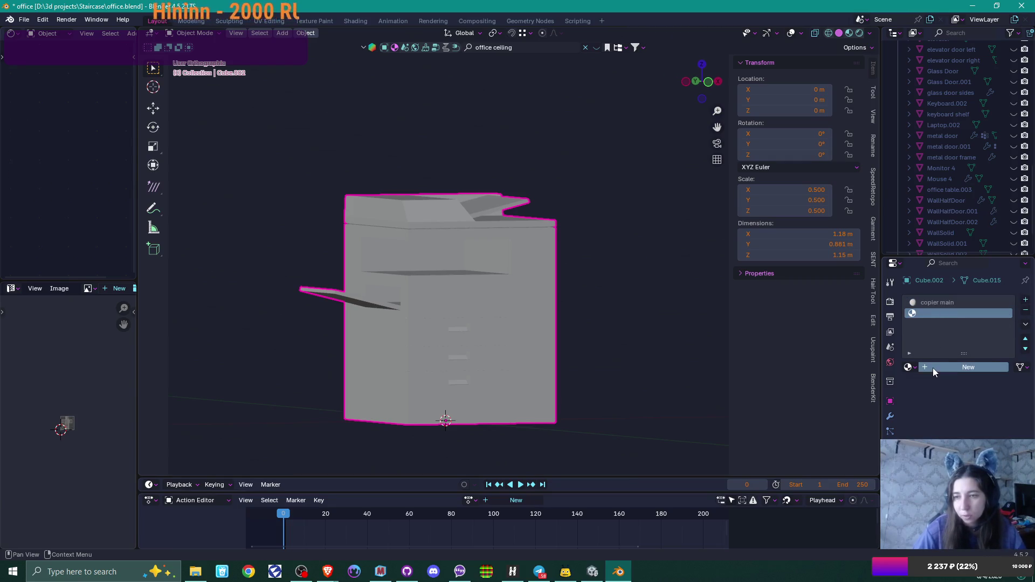
pyautogui.click(932, 367)
pyautogui.doubleClick(933, 368)
pyautogui.write('copier secondary')
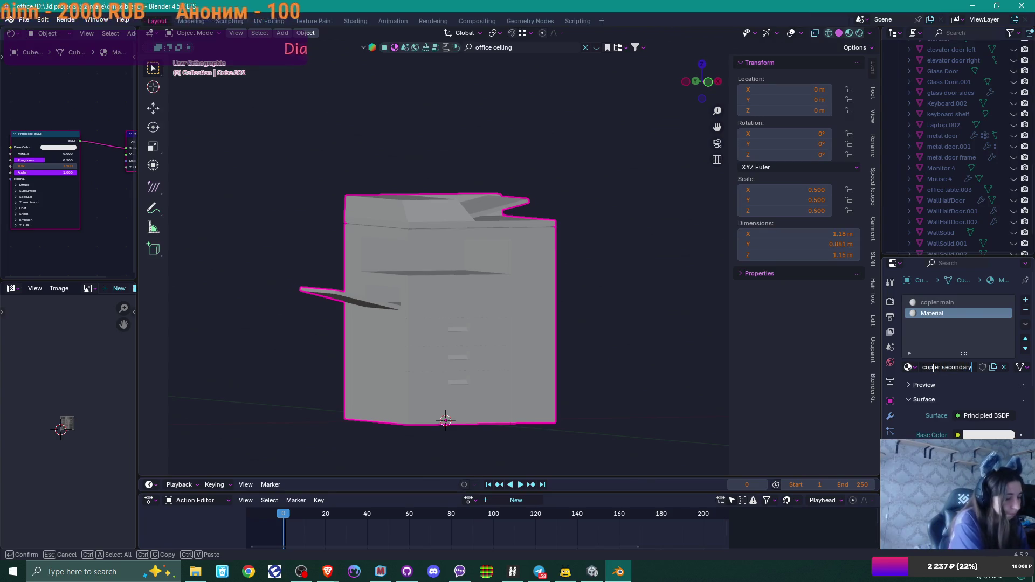
pyautogui.press('Return')
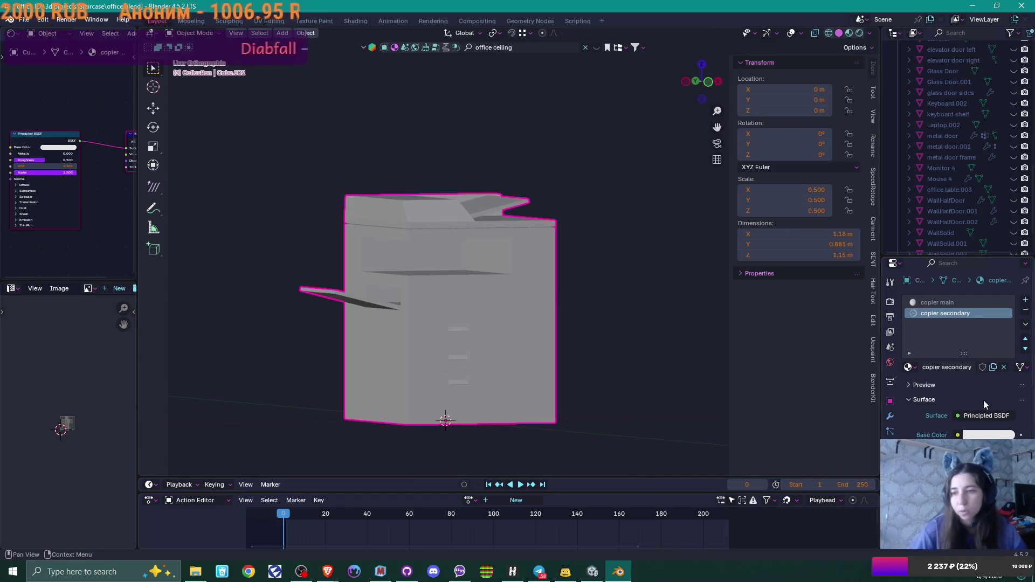
pyautogui.click(994, 435)
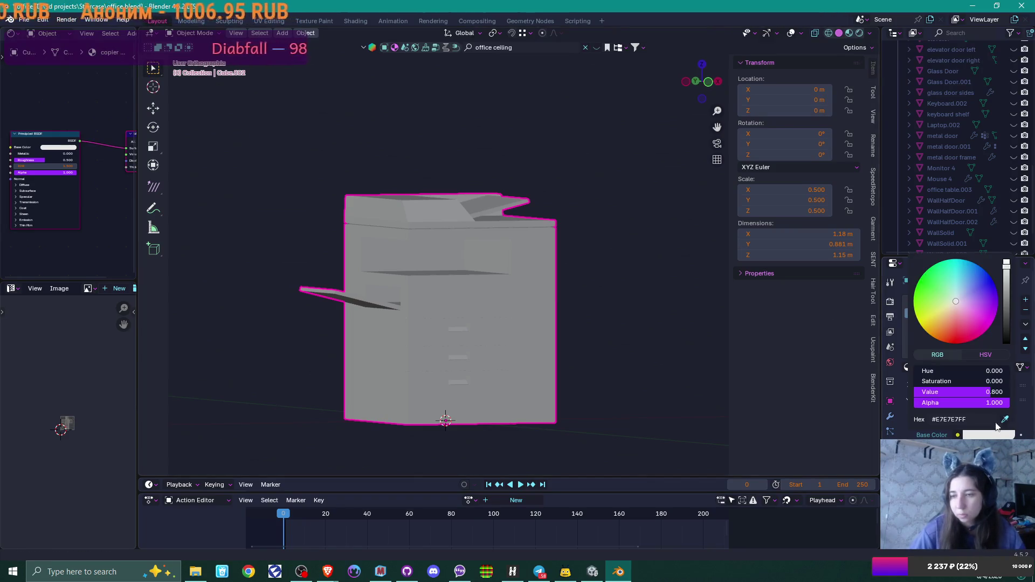
pyautogui.click(1008, 306)
pyautogui.moveTo(536, 239); pyautogui.dragTo(521, 251, button='middle')
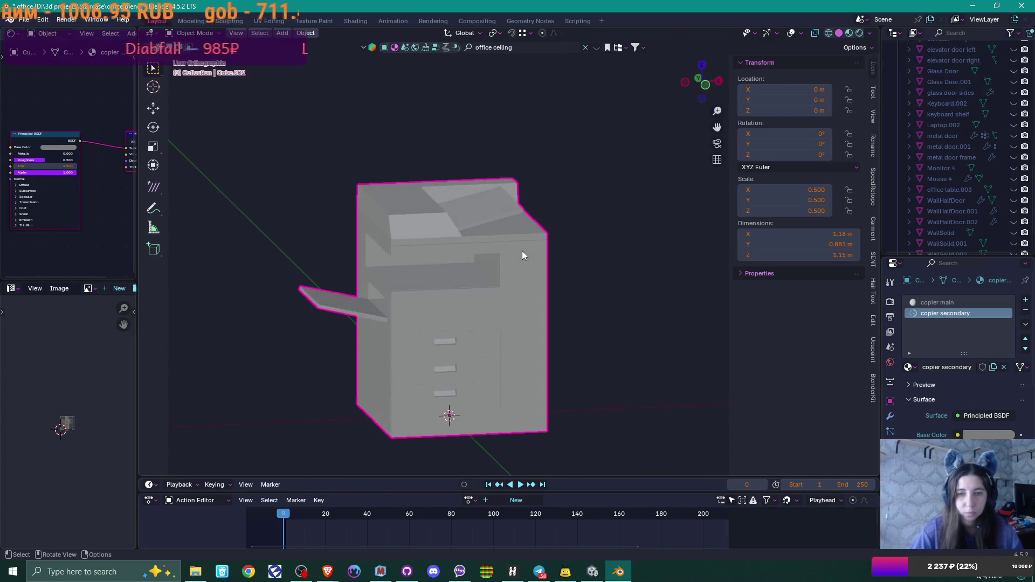
# In Edit Mode, select the copier's top, slanted, strip and tray faces
pyautogui.press('Tab')
pyautogui.scroll(3, 492, 267)
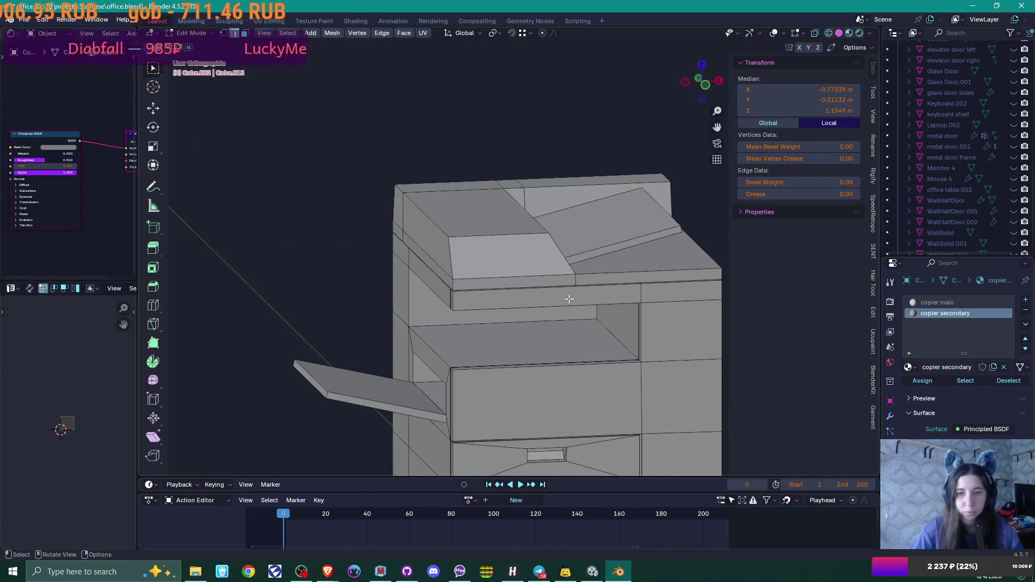
pyautogui.moveTo(566, 298)
pyautogui.mouseDown(button='middle')
pyautogui.moveTo(561, 307)
pyautogui.moveTo(589, 306)
pyautogui.mouseUp(button='middle')
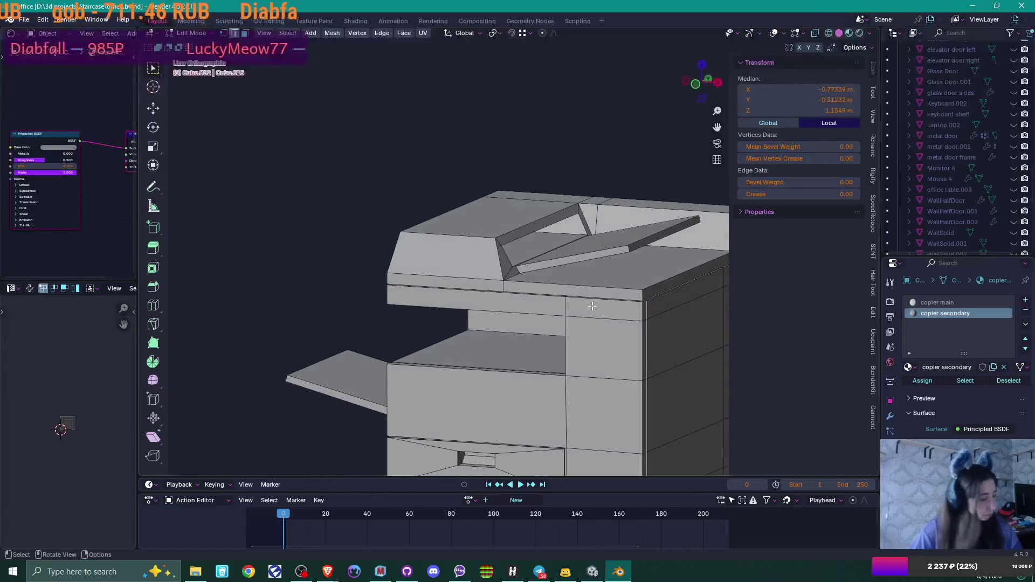
pyautogui.hotkey('alt', 'a')
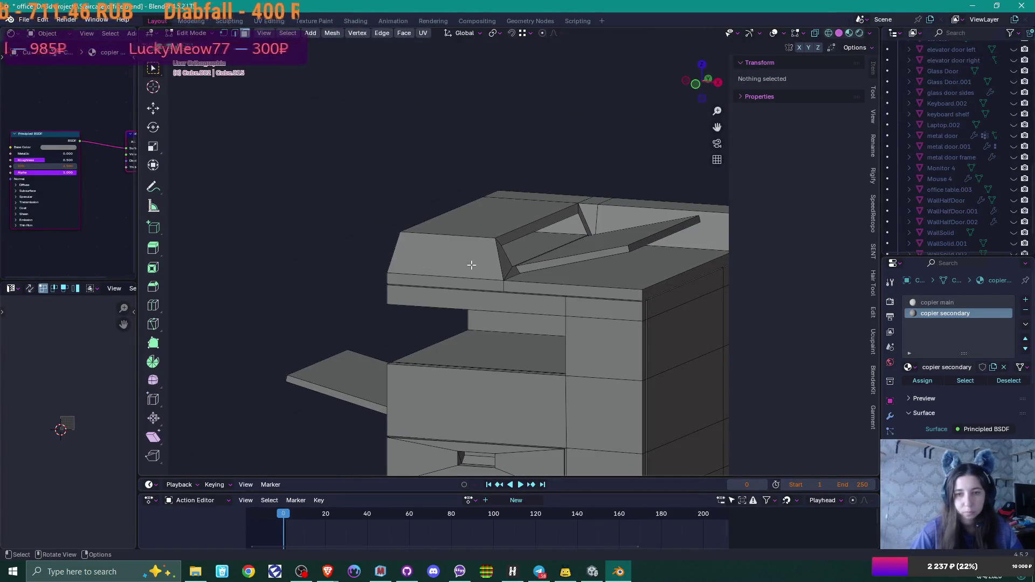
pyautogui.click(471, 265)
pyautogui.keyDown('shift'); pyautogui.click(512, 268); pyautogui.keyUp('shift')
pyautogui.keyDown('shift'); pyautogui.click(539, 227); pyautogui.keyUp('shift')
pyautogui.keyDown('shift'); pyautogui.click(485, 216); pyautogui.keyUp('shift')
pyautogui.keyDown('shift'); pyautogui.click(663, 233); pyautogui.keyUp('shift')
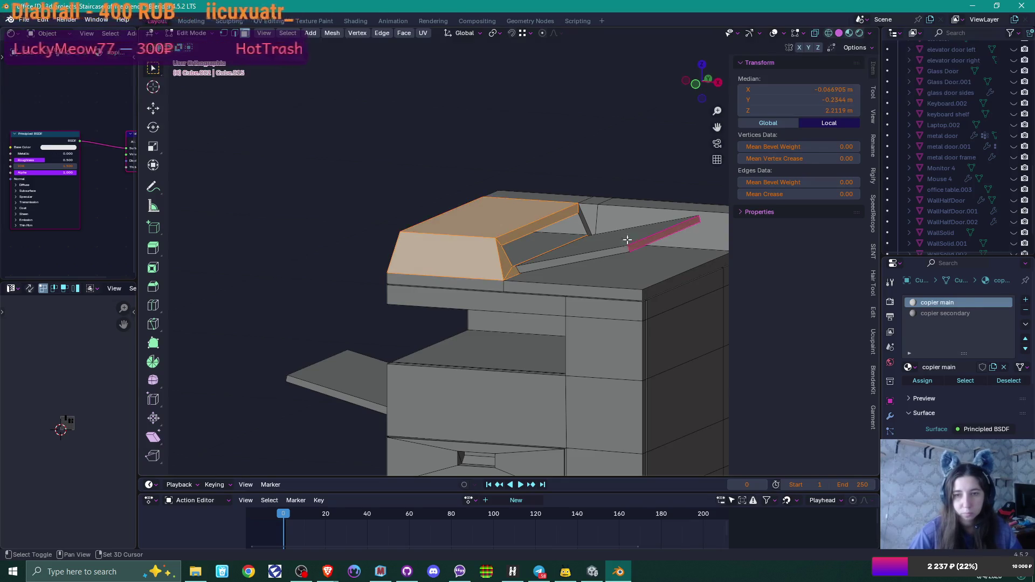
pyautogui.keyDown('shift'); pyautogui.click(595, 251); pyautogui.keyUp('shift')
pyautogui.keyDown('shift'); pyautogui.click(544, 249); pyautogui.keyUp('shift')
pyautogui.moveTo(544, 249)
pyautogui.mouseDown(button='middle')
pyautogui.moveTo(619, 232)
pyautogui.moveTo(488, 244)
pyautogui.moveTo(543, 234)
pyautogui.moveTo(616, 265)
pyautogui.moveTo(601, 240)
pyautogui.moveTo(598, 268)
pyautogui.moveTo(598, 258)
pyautogui.moveTo(566, 261)
pyautogui.moveTo(660, 268)
pyautogui.moveTo(585, 261)
pyautogui.moveTo(561, 234)
pyautogui.moveTo(660, 190)
pyautogui.moveTo(620, 251)
pyautogui.moveTo(577, 283)
pyautogui.mouseUp(button='middle')
pyautogui.keyDown('shift'); pyautogui.click(591, 228); pyautogui.keyUp('shift')
pyautogui.keyDown('shift'); pyautogui.click(609, 265); pyautogui.keyUp('shift')
# Add the remaining top faces, assign them copier secondary, and save the file
pyautogui.keyDown('shift'); pyautogui.click(559, 235); pyautogui.keyUp('shift')
pyautogui.keyDown('shift'); pyautogui.click(660, 190); pyautogui.keyUp('shift')
pyautogui.keyDown('shift'); pyautogui.click(668, 203); pyautogui.keyUp('shift')
pyautogui.keyDown('shift'); pyautogui.click(662, 216); pyautogui.keyUp('shift')
pyautogui.keyDown('shift'); pyautogui.click(574, 291); pyautogui.keyUp('shift')
pyautogui.keyDown('shift'); pyautogui.click(601, 286); pyautogui.keyUp('shift')
pyautogui.keyDown('shift'); pyautogui.click(685, 258); pyautogui.keyUp('shift')
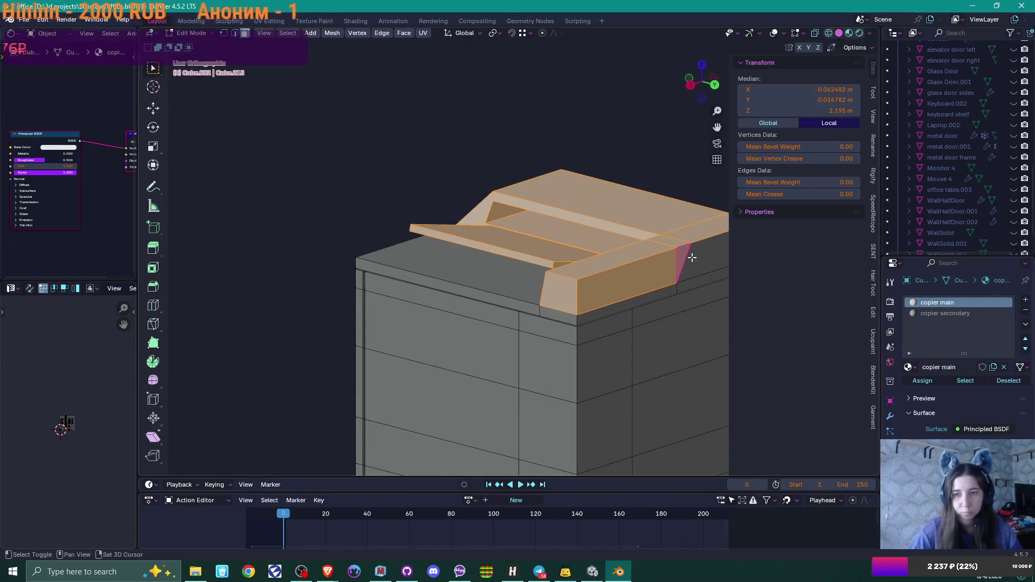
pyautogui.keyDown('shift'); pyautogui.click(693, 256); pyautogui.keyUp('shift')
pyautogui.moveTo(693, 256)
pyautogui.mouseDown(button='middle')
pyautogui.moveTo(596, 291)
pyautogui.moveTo(471, 293)
pyautogui.mouseUp(button='middle')
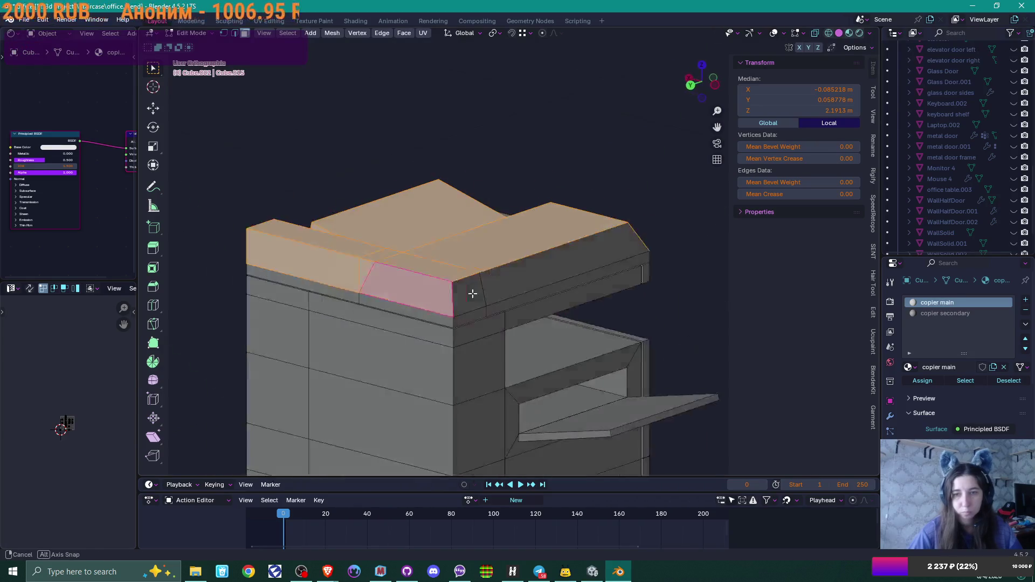
pyautogui.keyDown('shift'); pyautogui.click(472, 293); pyautogui.keyUp('shift')
pyautogui.keyDown('shift'); pyautogui.click(561, 266); pyautogui.keyUp('shift')
pyautogui.click(946, 313)
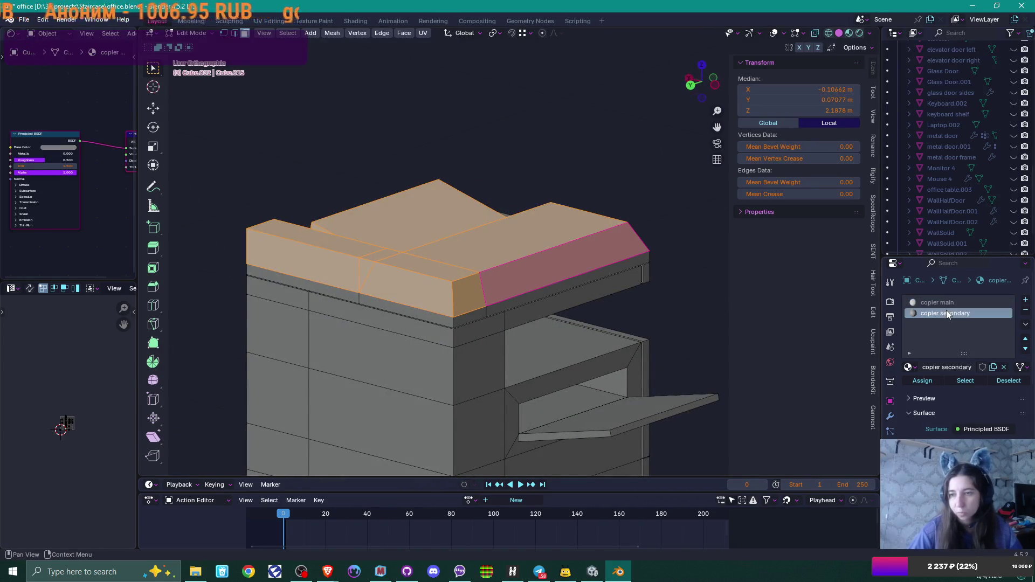
pyautogui.click(923, 381)
pyautogui.hotkey('ctrl', 's')
# Select the copier's front strip faces and the large lower face
pyautogui.moveTo(563, 327)
pyautogui.mouseDown(button='middle')
pyautogui.moveTo(435, 316)
pyautogui.moveTo(465, 312)
pyautogui.moveTo(467, 300)
pyautogui.mouseUp(button='middle')
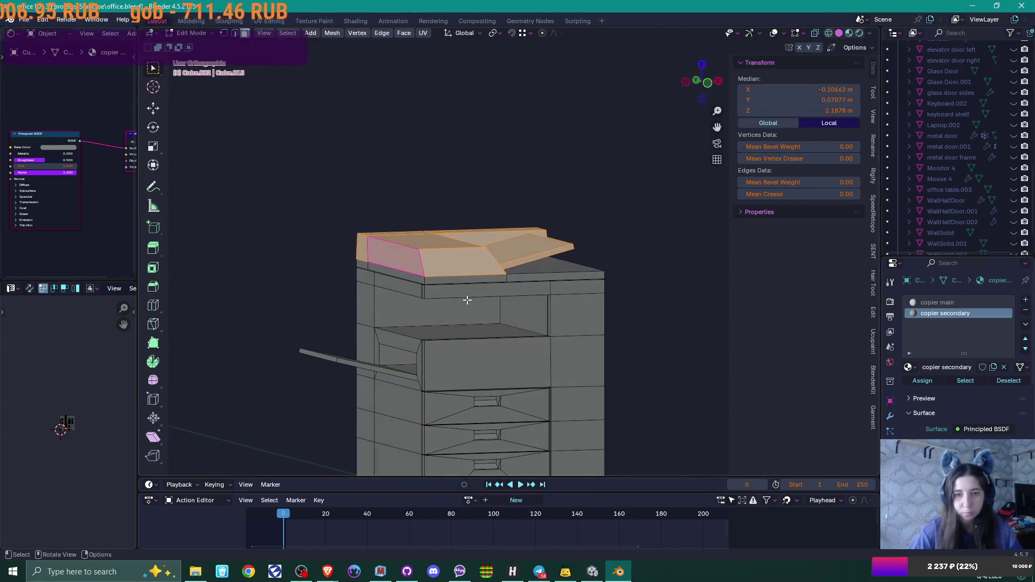
pyautogui.click(466, 300)
pyautogui.scroll(4, 523, 321)
pyautogui.moveTo(592, 330); pyautogui.dragTo(578, 330, button='middle')
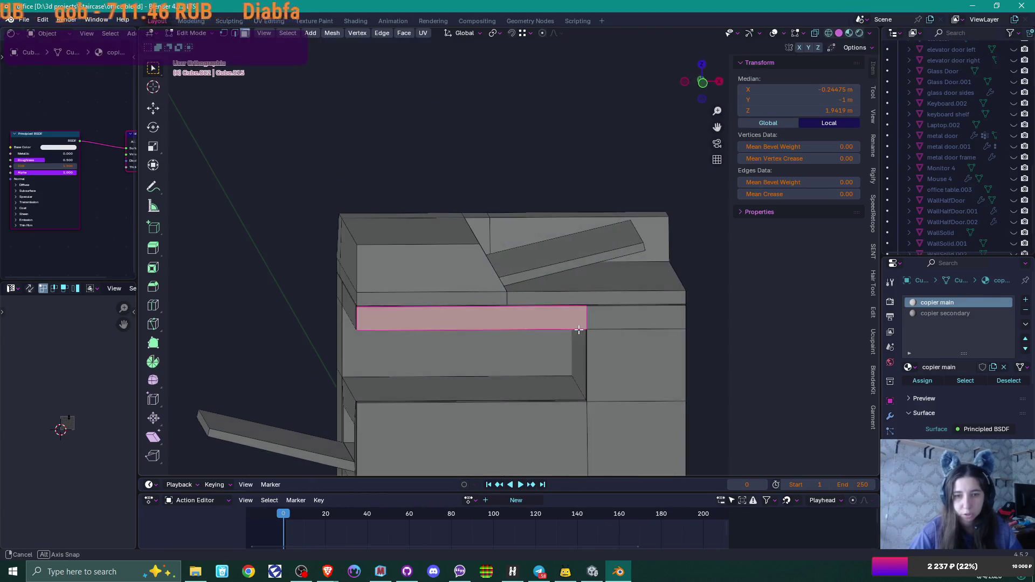
pyautogui.keyDown('shift'); pyautogui.click(638, 331); pyautogui.keyUp('shift')
pyautogui.keyDown('shift'); pyautogui.click(642, 351); pyautogui.keyUp('shift')
pyautogui.moveTo(641, 351); pyautogui.dragTo(546, 349, button='middle')
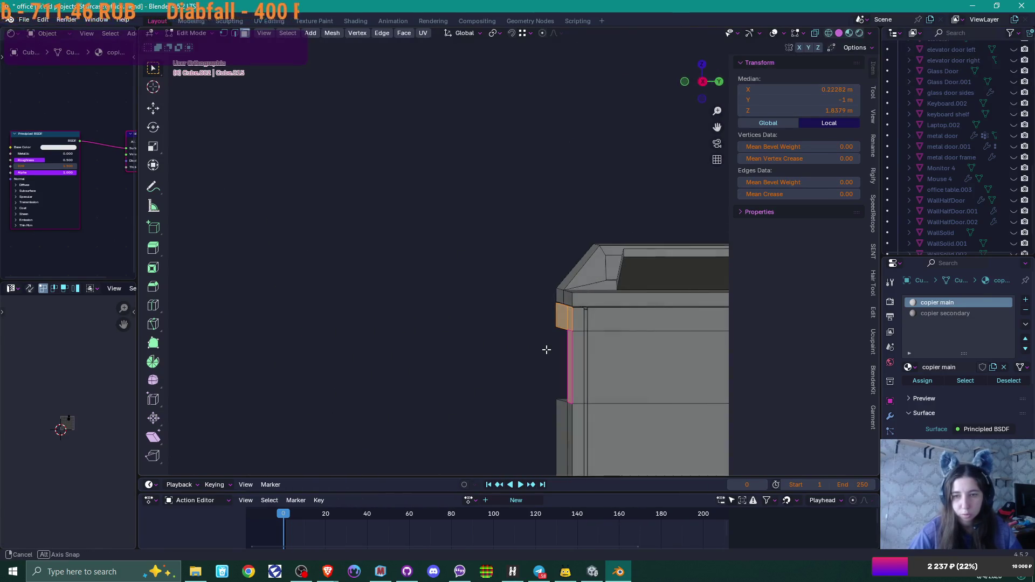
pyautogui.keyDown('shift'); pyautogui.click(619, 322); pyautogui.keyUp('shift')
pyautogui.keyDown('shift'); pyautogui.click(579, 346); pyautogui.keyUp('shift')
pyautogui.moveTo(647, 361)
pyautogui.mouseDown(button='middle')
pyautogui.moveTo(482, 331)
pyautogui.moveTo(483, 349)
pyautogui.mouseUp(button='middle')
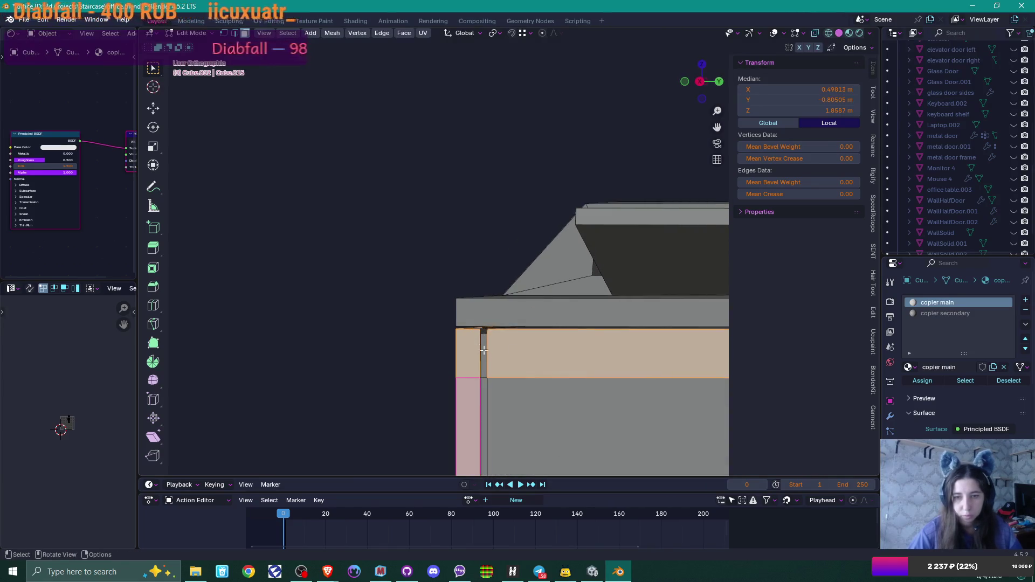
pyautogui.click(462, 354)
pyautogui.keyDown('shift'); pyautogui.click(466, 353); pyautogui.keyUp('shift')
pyautogui.keyDown('ctrl'); pyautogui.click(539, 354); pyautogui.keyUp('ctrl')
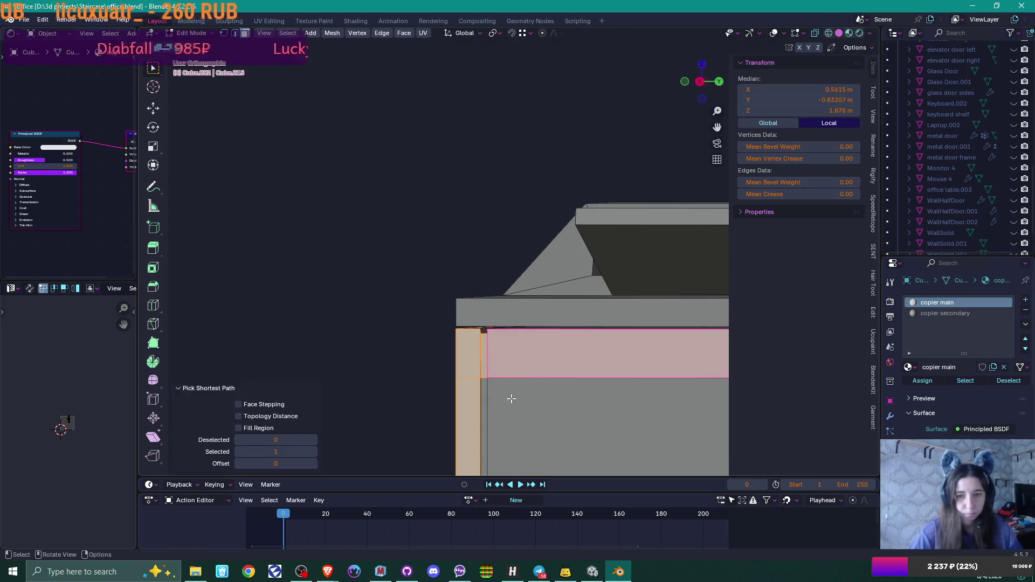
pyautogui.keyDown('shift'); pyautogui.click(479, 411); pyautogui.keyUp('shift')
pyautogui.keyDown('ctrl'); pyautogui.click(538, 412); pyautogui.keyUp('ctrl')
# Extend the selection with the band faces running around the copier's front
pyautogui.moveTo(537, 412)
pyautogui.mouseDown(button='middle')
pyautogui.moveTo(557, 397)
pyautogui.moveTo(514, 398)
pyautogui.moveTo(523, 388)
pyautogui.mouseUp(button='middle')
pyautogui.scroll(-3, 549, 401)
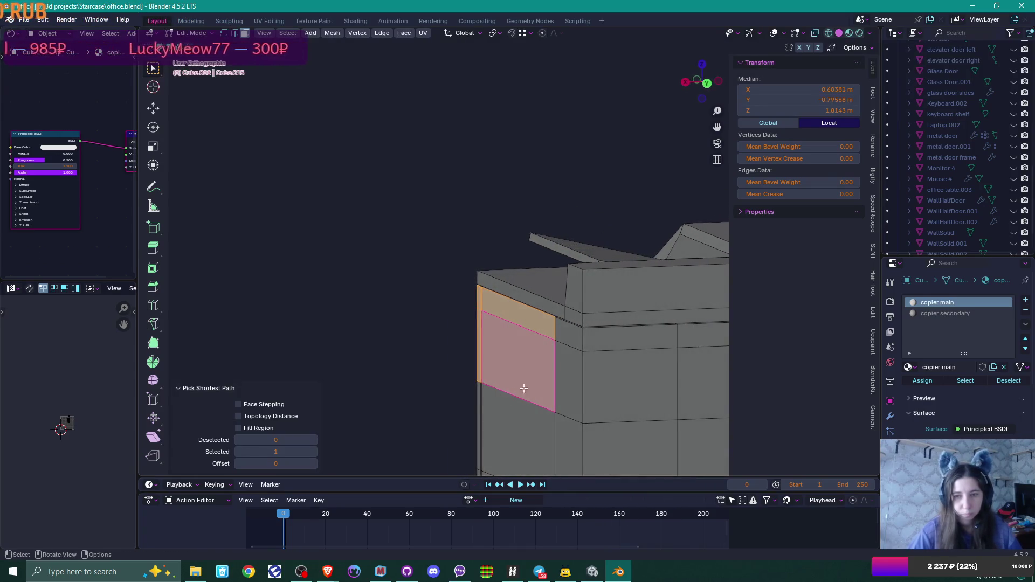
pyautogui.keyDown('ctrl'); pyautogui.click(630, 374); pyautogui.keyUp('ctrl')
pyautogui.keyDown('ctrl'); pyautogui.click(635, 340); pyautogui.keyUp('ctrl')
pyautogui.keyDown('ctrl'); pyautogui.click(579, 340); pyautogui.keyUp('ctrl')
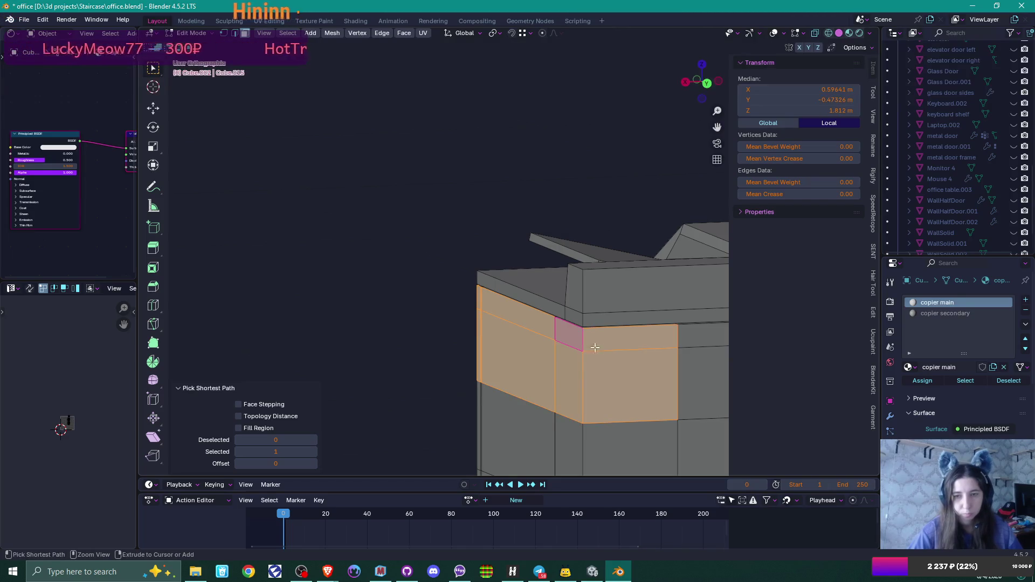
pyautogui.moveTo(681, 364); pyautogui.dragTo(500, 363, button='middle')
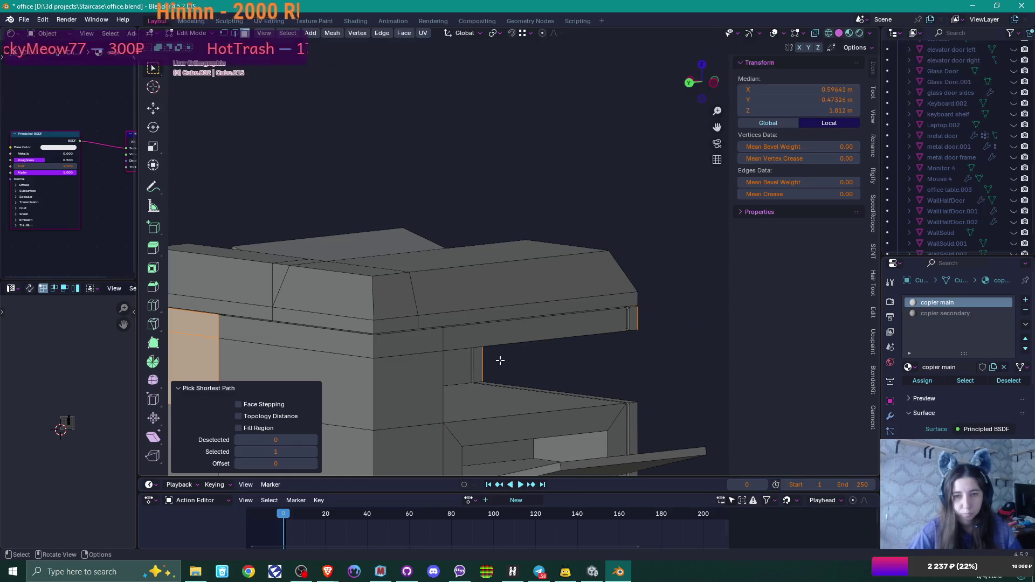
pyautogui.keyDown('shift'); pyautogui.click(626, 326); pyautogui.keyUp('shift')
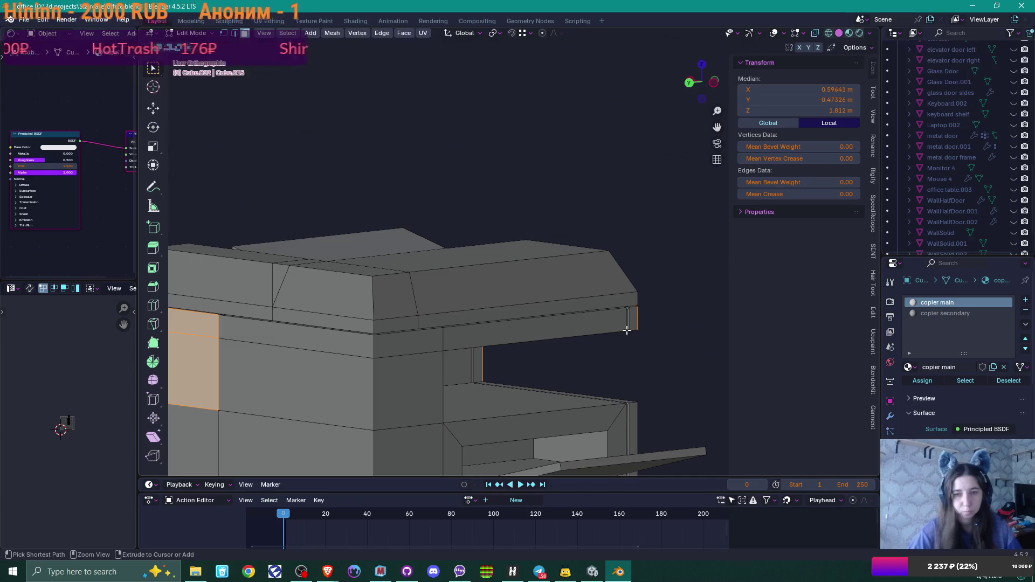
pyautogui.keyDown('shift'); pyautogui.click(292, 348); pyautogui.keyUp('shift')
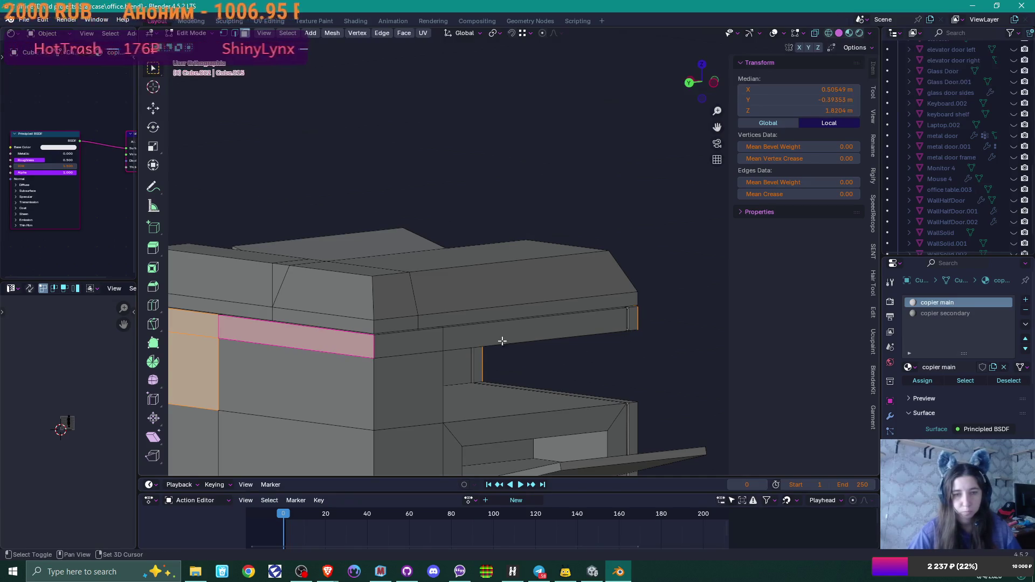
pyautogui.keyDown('ctrl'); pyautogui.click(633, 319); pyautogui.keyUp('ctrl')
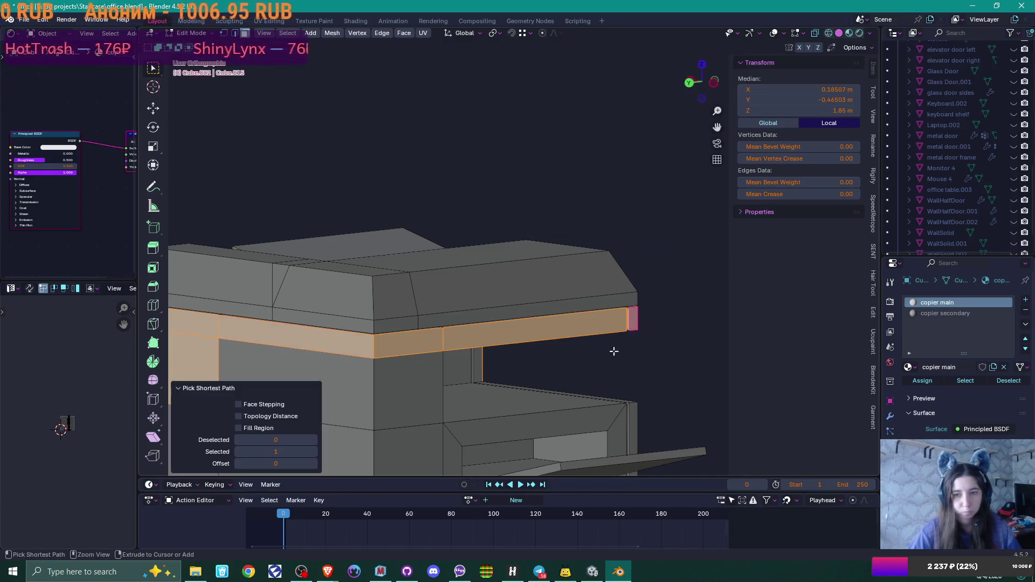
pyautogui.keyDown('shift'); pyautogui.click(377, 388); pyautogui.keyUp('shift')
pyautogui.moveTo(563, 379); pyautogui.dragTo(302, 374, button='middle')
pyautogui.keyDown('shift'); pyautogui.click(302, 374); pyautogui.keyUp('shift')
# Add the side and output recess faces and assign them the copier secondary material
pyautogui.keyDown('shift'); pyautogui.click(423, 373); pyautogui.keyUp('shift')
pyautogui.keyDown('shift'); pyautogui.moveTo(423, 372); pyautogui.dragTo(470, 338, button='middle'); pyautogui.keyUp('shift')
pyautogui.keyDown('ctrl'); pyautogui.click(568, 335); pyautogui.keyUp('ctrl')
pyautogui.moveTo(570, 353); pyautogui.dragTo(607, 319, button='middle')
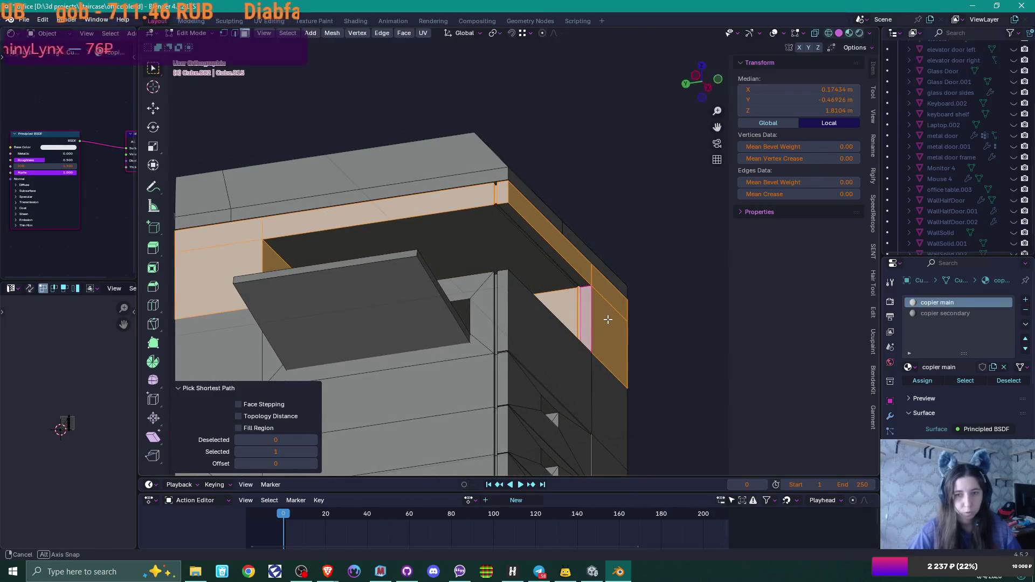
pyautogui.keyDown('shift'); pyautogui.click(566, 265); pyautogui.keyUp('shift')
pyautogui.moveTo(550, 273)
pyautogui.mouseDown(button='middle')
pyautogui.moveTo(506, 288)
pyautogui.moveTo(509, 337)
pyautogui.mouseUp(button='middle')
pyautogui.keyDown('ctrl'); pyautogui.click(506, 291); pyautogui.keyUp('ctrl')
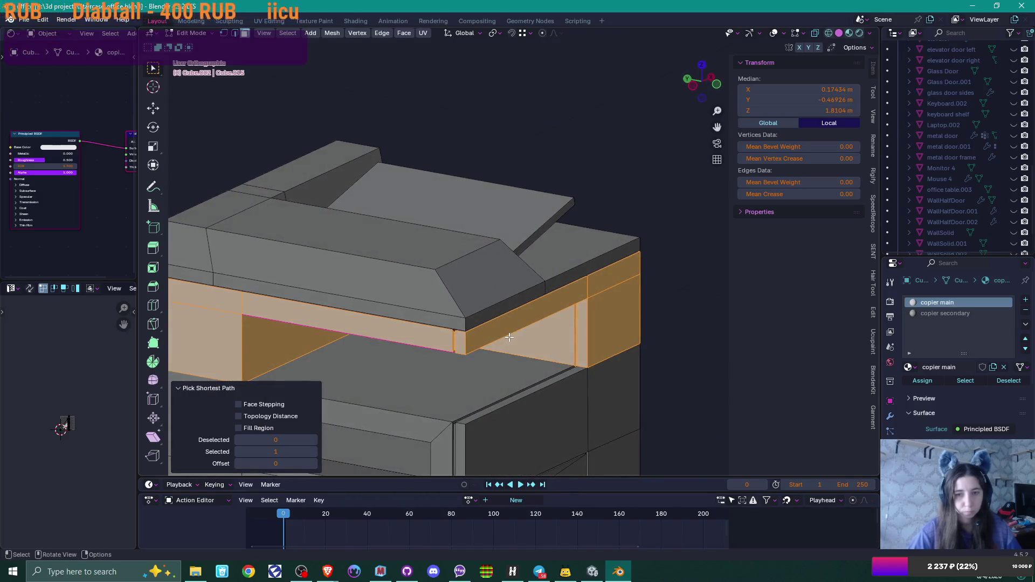
pyautogui.keyDown('shift'); pyautogui.click(462, 388); pyautogui.keyUp('shift')
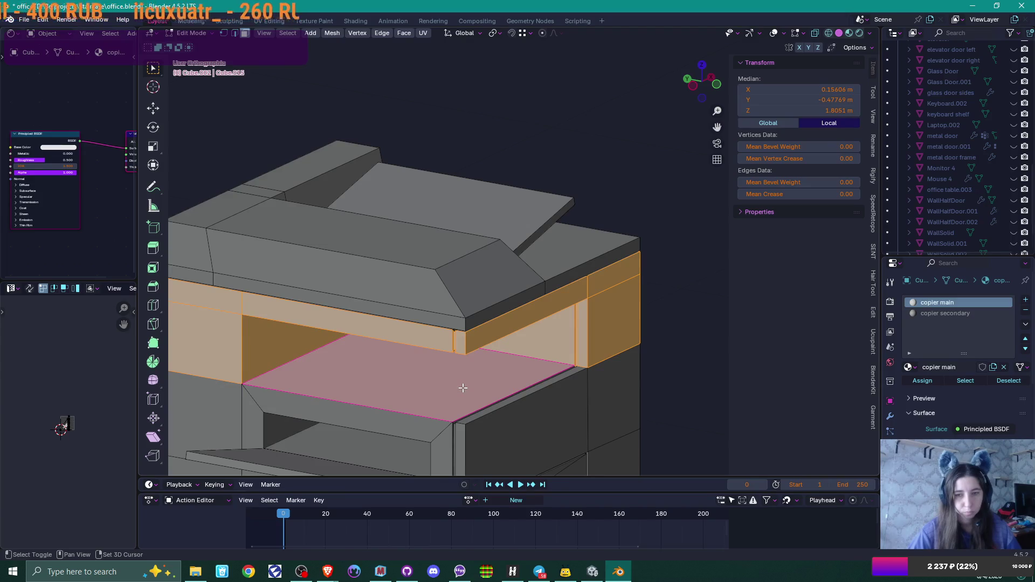
pyautogui.scroll(5, 462, 387)
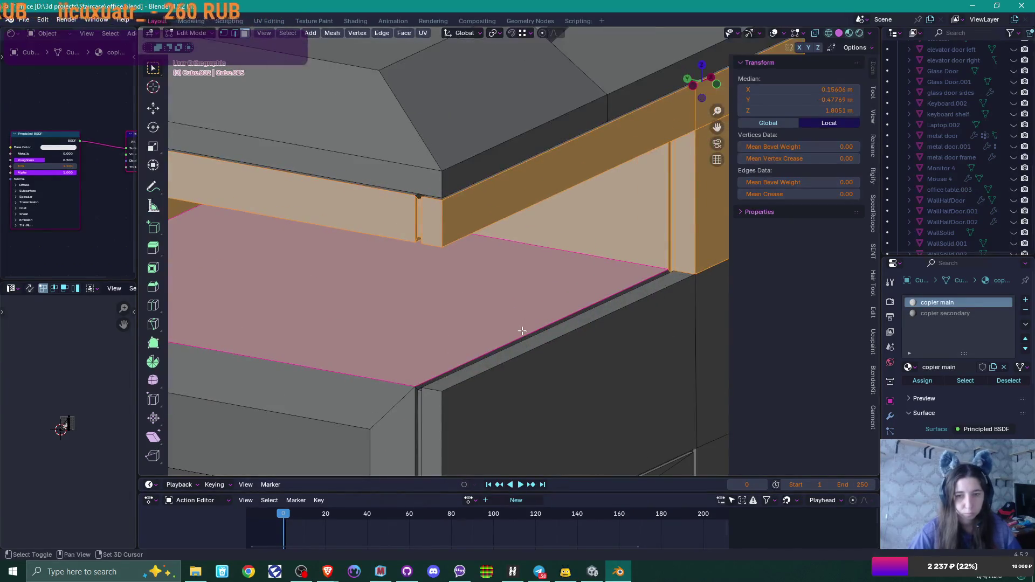
pyautogui.keyDown('shift'); pyautogui.click(524, 338); pyautogui.keyUp('shift')
pyautogui.scroll(-5, 523, 339)
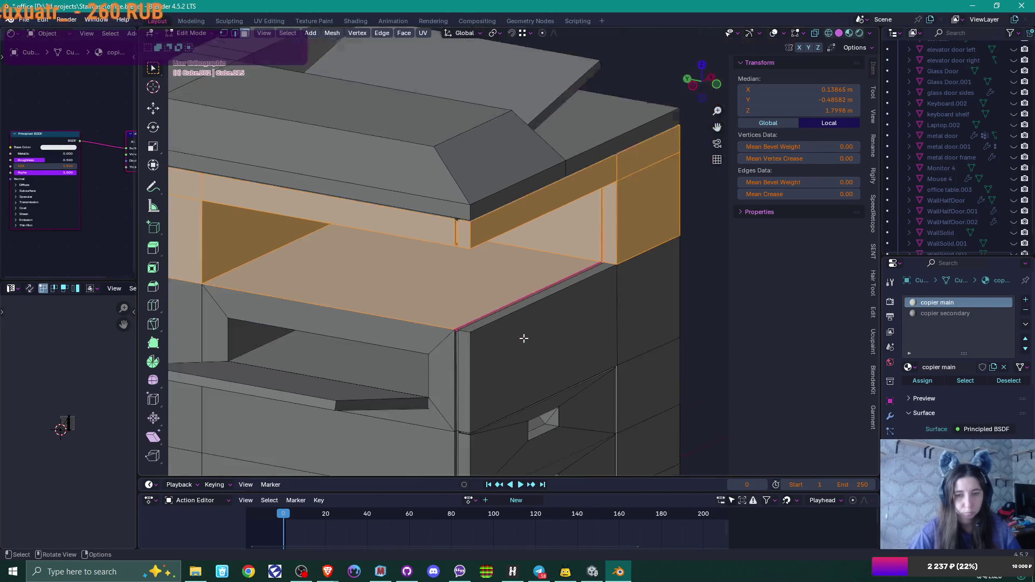
pyautogui.moveTo(517, 353)
pyautogui.mouseDown(button='middle')
pyautogui.moveTo(462, 358)
pyautogui.moveTo(485, 353)
pyautogui.mouseUp(button='middle')
pyautogui.click(964, 314)
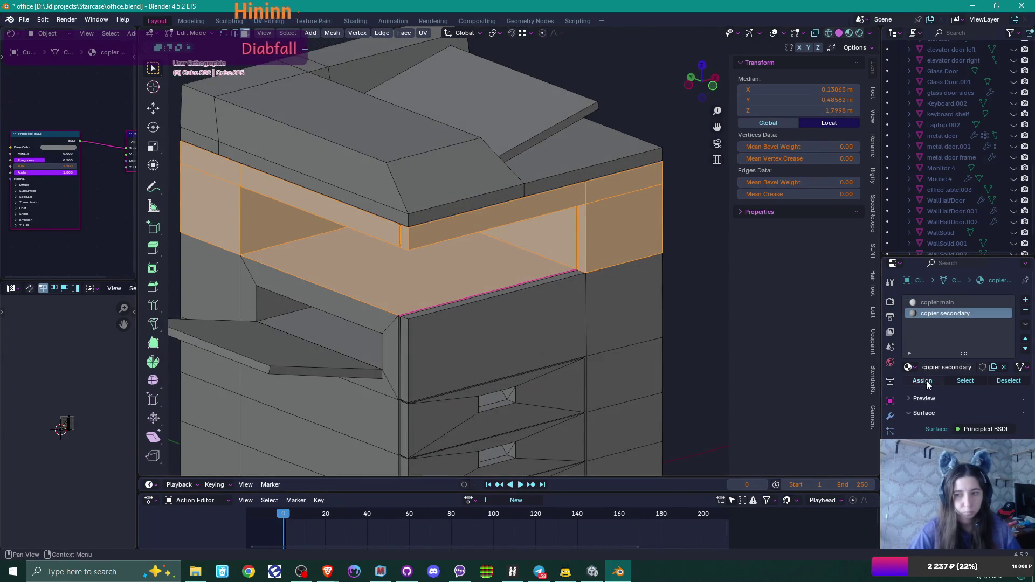
pyautogui.click(921, 381)
# Select the output tray and slot faces and pick the copier secondary slot
pyautogui.scroll(-4, 577, 363)
pyautogui.click(346, 331)
pyautogui.keyDown('shift'); pyautogui.click(382, 323); pyautogui.keyUp('shift')
pyautogui.keyDown('shift'); pyautogui.click(396, 326); pyautogui.keyUp('shift')
pyautogui.keyDown('shift'); pyautogui.click(356, 322); pyautogui.keyUp('shift')
pyautogui.keyDown('shift'); pyautogui.click(334, 286); pyautogui.keyUp('shift')
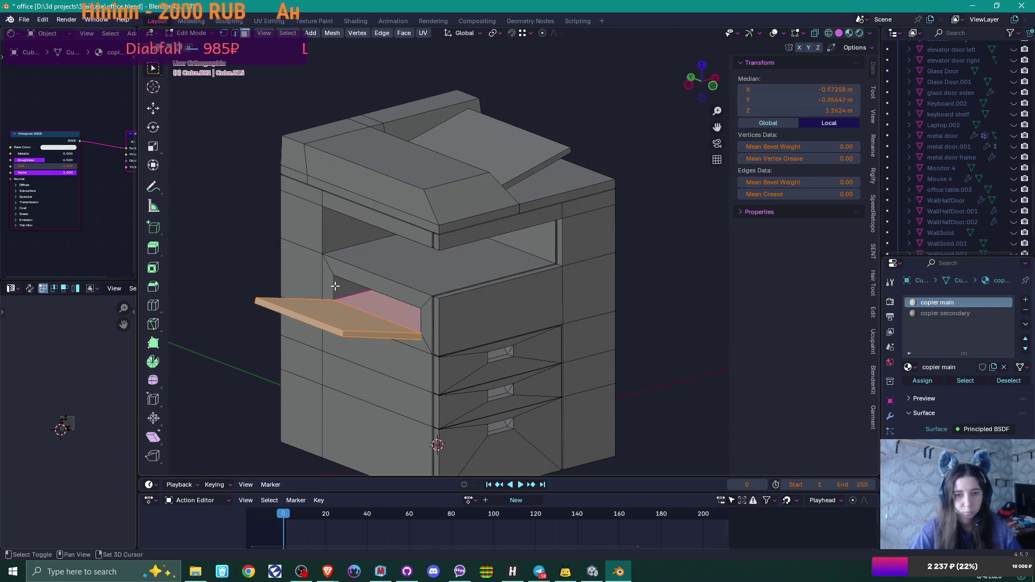
pyautogui.moveTo(374, 301)
pyautogui.mouseDown(button='middle')
pyautogui.moveTo(502, 301)
pyautogui.moveTo(404, 299)
pyautogui.mouseUp(button='middle')
pyautogui.keyDown('shift'); pyautogui.click(403, 298); pyautogui.keyUp('shift')
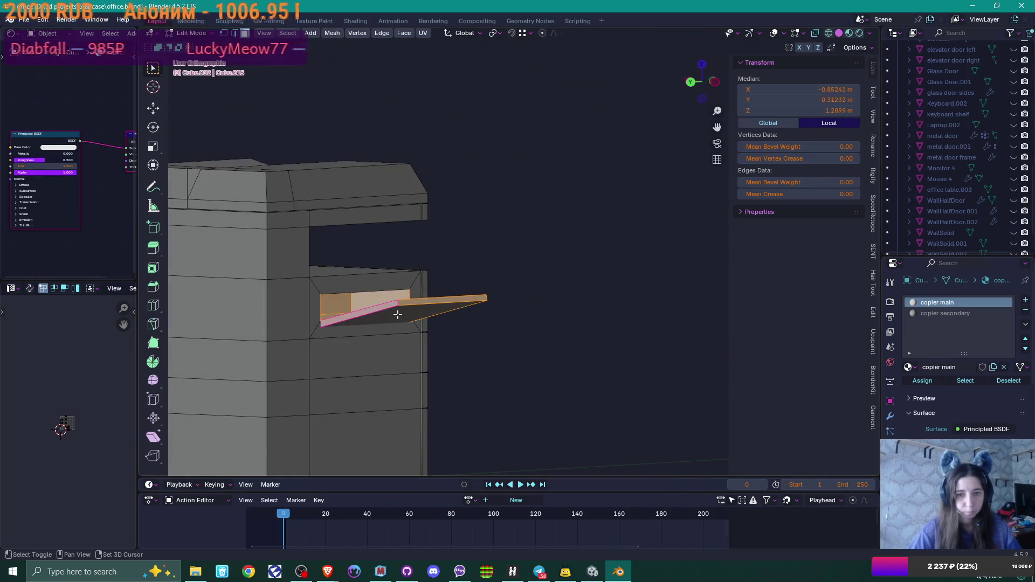
pyautogui.keyDown('shift'); pyautogui.click(397, 314); pyautogui.keyUp('shift')
pyautogui.moveTo(494, 316); pyautogui.dragTo(363, 307, button='middle')
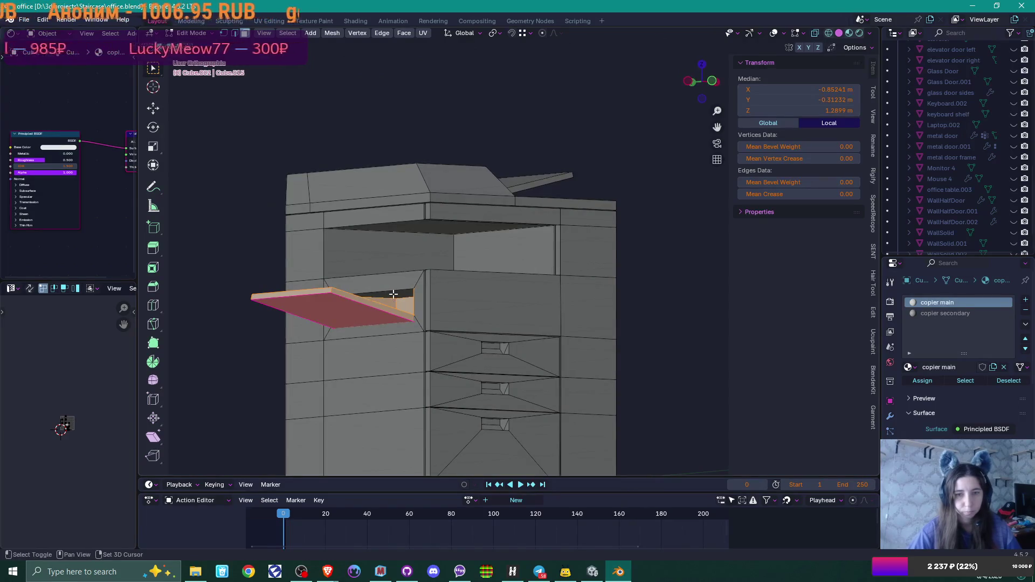
pyautogui.click(946, 314)
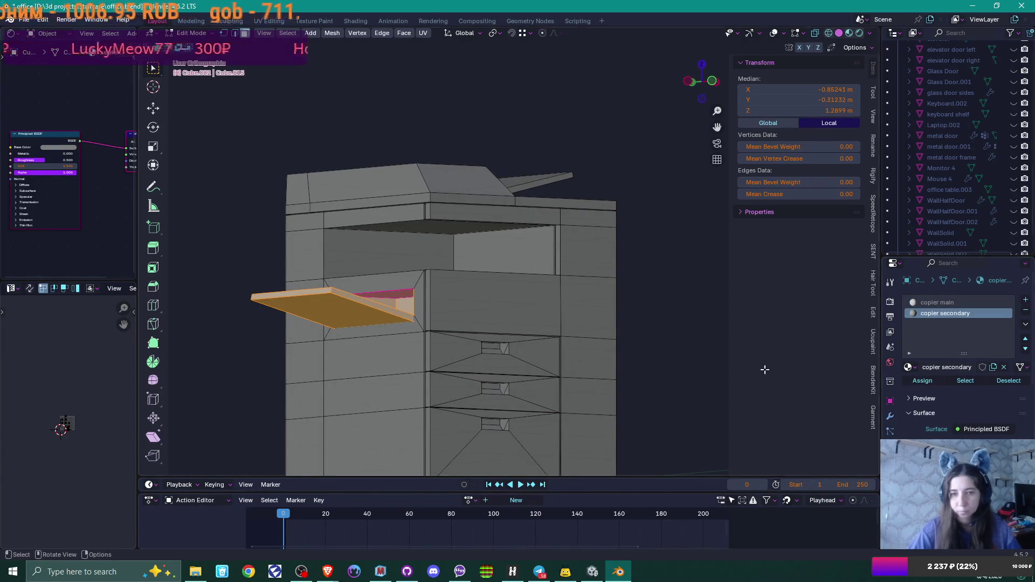
# Clear the face selection and compare the copier with its reference photo
pyautogui.scroll(-3, 657, 301)
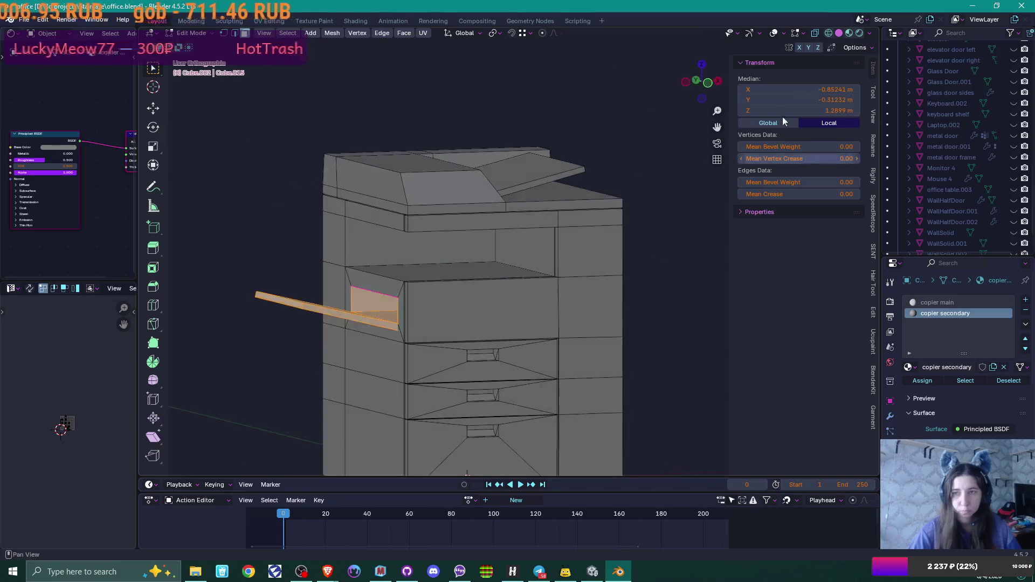
pyautogui.moveTo(658, 226); pyautogui.dragTo(656, 258, button='middle')
pyautogui.click(656, 259)
pyautogui.moveTo(591, 277)
pyautogui.mouseDown(button='middle')
pyautogui.moveTo(582, 286)
pyautogui.moveTo(623, 285)
pyautogui.mouseUp(button='middle')
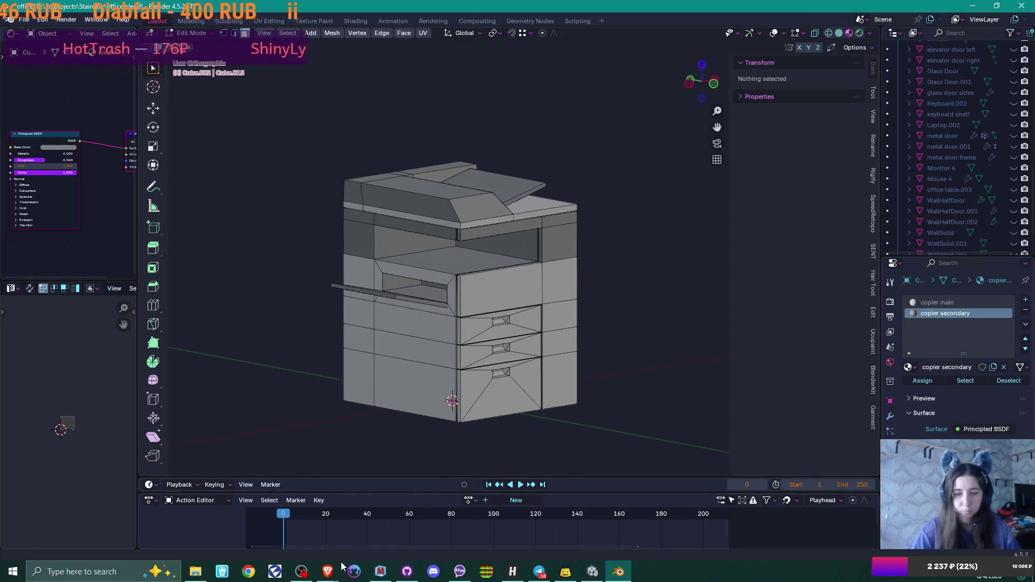
pyautogui.moveTo(328, 568)
pyautogui.click(426, 496)
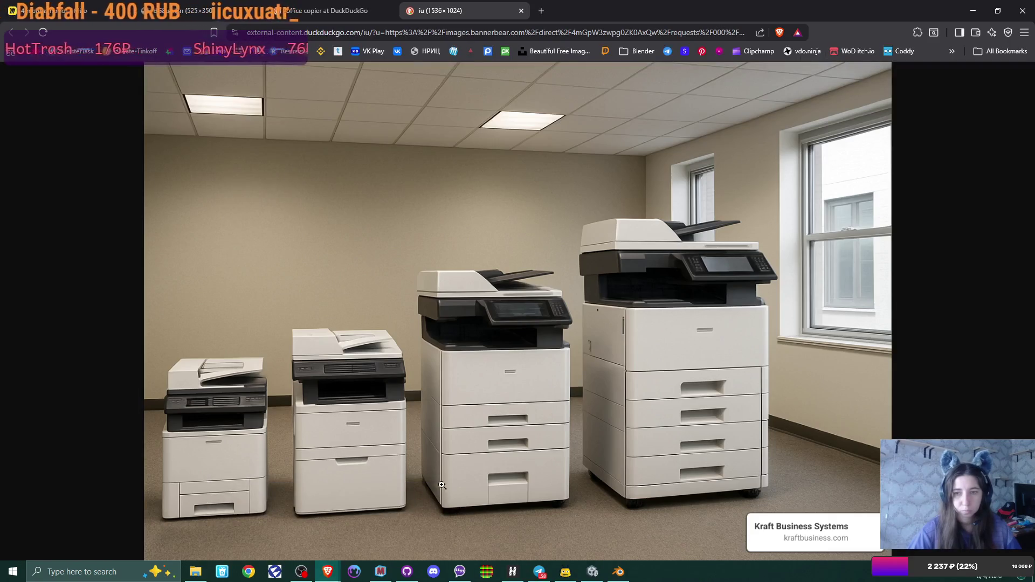
pyautogui.hotkey('alt', 'Tab')
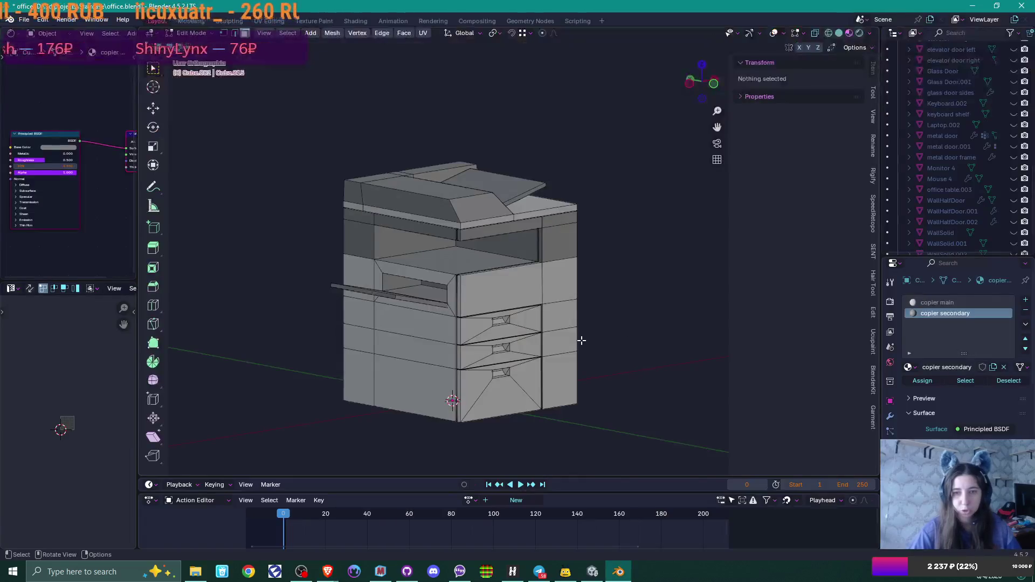
pyautogui.scroll(5, 581, 340)
# Hide overlays and orbit and zoom to inspect the copier's white and grey shading
pyautogui.moveTo(529, 339)
pyautogui.mouseDown(button='middle')
pyautogui.moveTo(480, 351)
pyautogui.moveTo(591, 363)
pyautogui.moveTo(503, 372)
pyautogui.moveTo(529, 372)
pyautogui.mouseUp(button='middle')
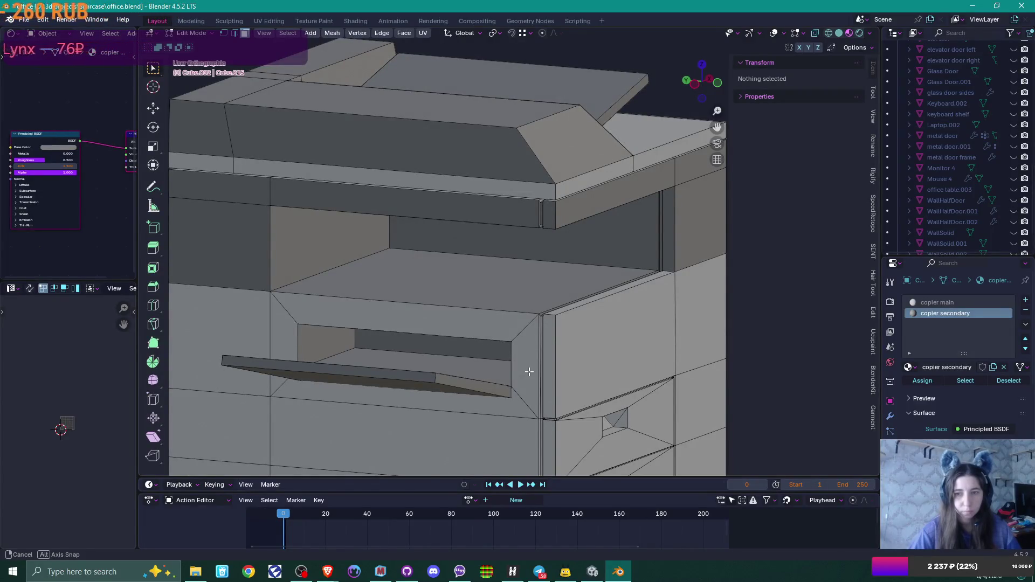
pyautogui.scroll(-5, 528, 372)
pyautogui.moveTo(528, 372)
pyautogui.mouseDown(button='middle')
pyautogui.moveTo(519, 378)
pyautogui.moveTo(530, 351)
pyautogui.moveTo(393, 360)
pyautogui.moveTo(568, 356)
pyautogui.mouseUp(button='middle')
pyautogui.scroll(-3, 519, 378)
pyautogui.click(774, 33)
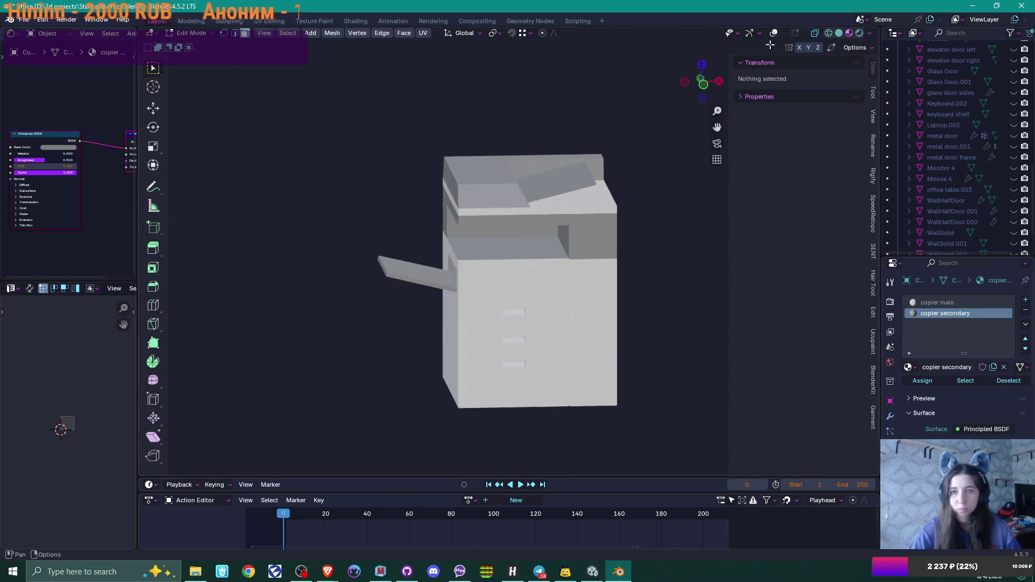
pyautogui.moveTo(539, 253)
pyautogui.mouseDown(button='middle')
pyautogui.moveTo(609, 249)
pyautogui.moveTo(626, 279)
pyautogui.moveTo(561, 275)
pyautogui.moveTo(600, 262)
pyautogui.mouseUp(button='middle')
pyautogui.scroll(6, 592, 262)
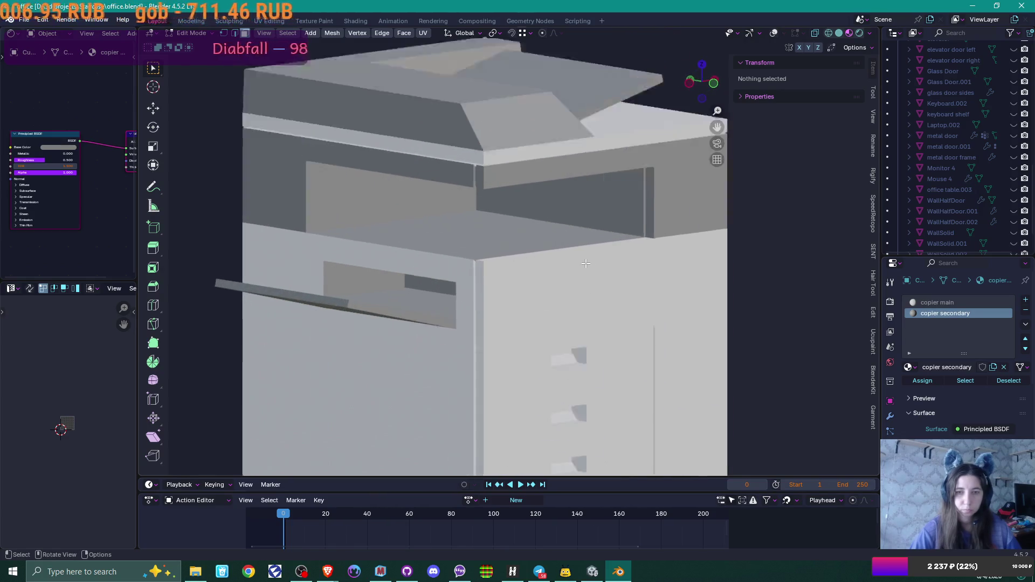
pyautogui.scroll(-5, 539, 269)
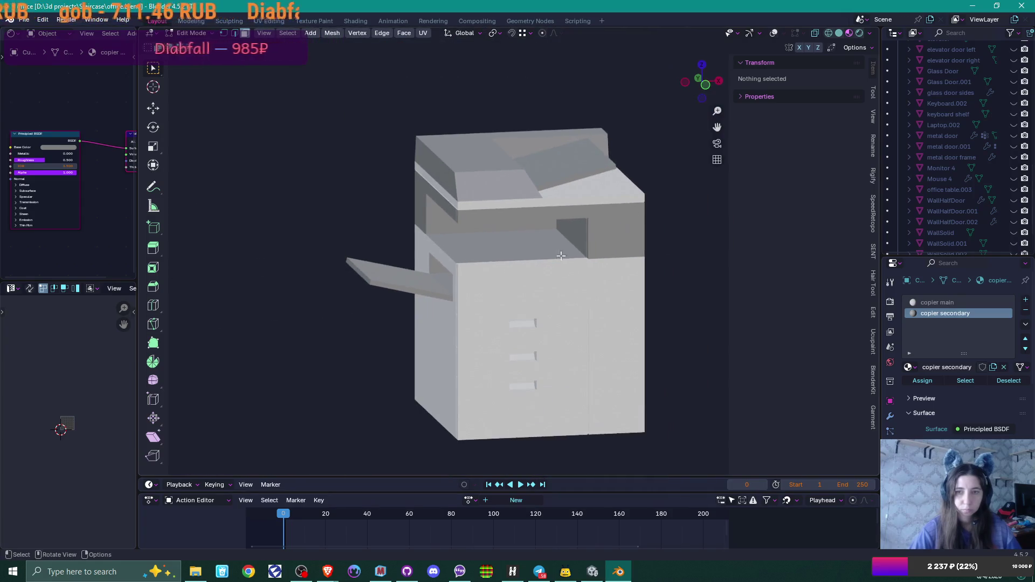
# Toggle X-ray, make copier main the active slot, and return to Object Mode
pyautogui.hotkey('alt', 'z')
pyautogui.keyDown('shift'); pyautogui.moveTo(651, 187); pyautogui.dragTo(576, 228, button='middle'); pyautogui.keyUp('shift')
pyautogui.click(925, 302)
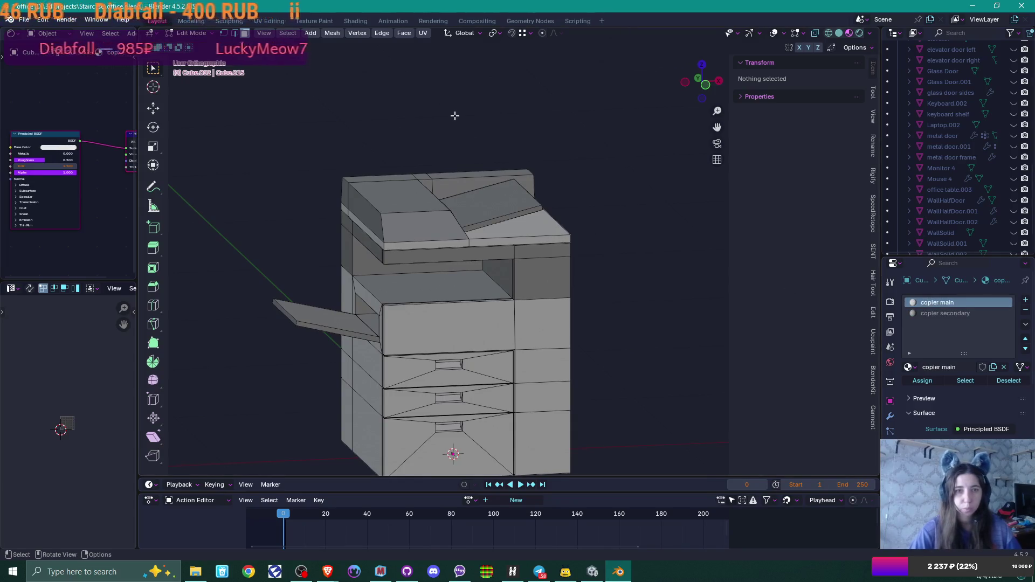
pyautogui.scroll(-2, 454, 115)
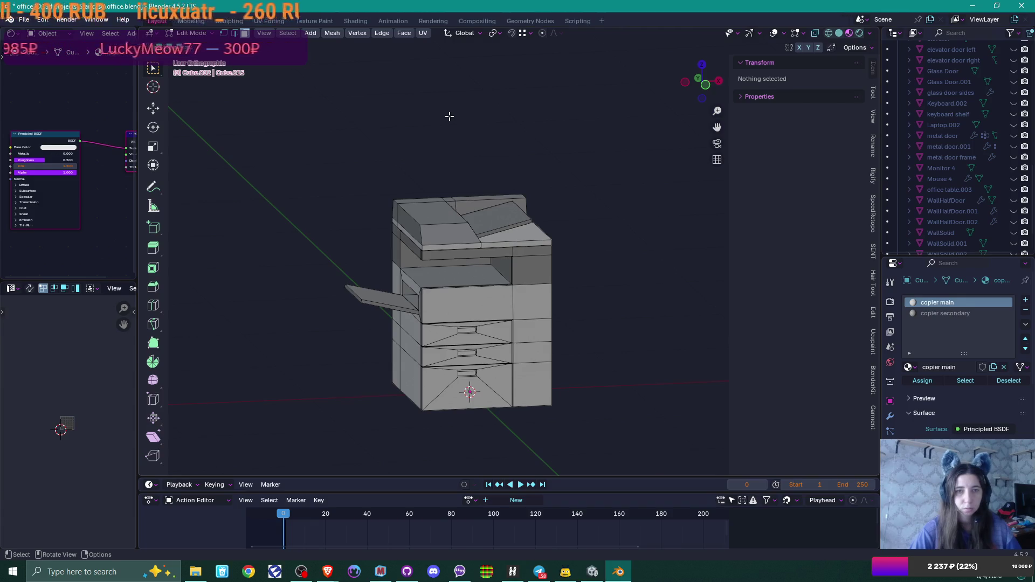
pyautogui.press('Tab')
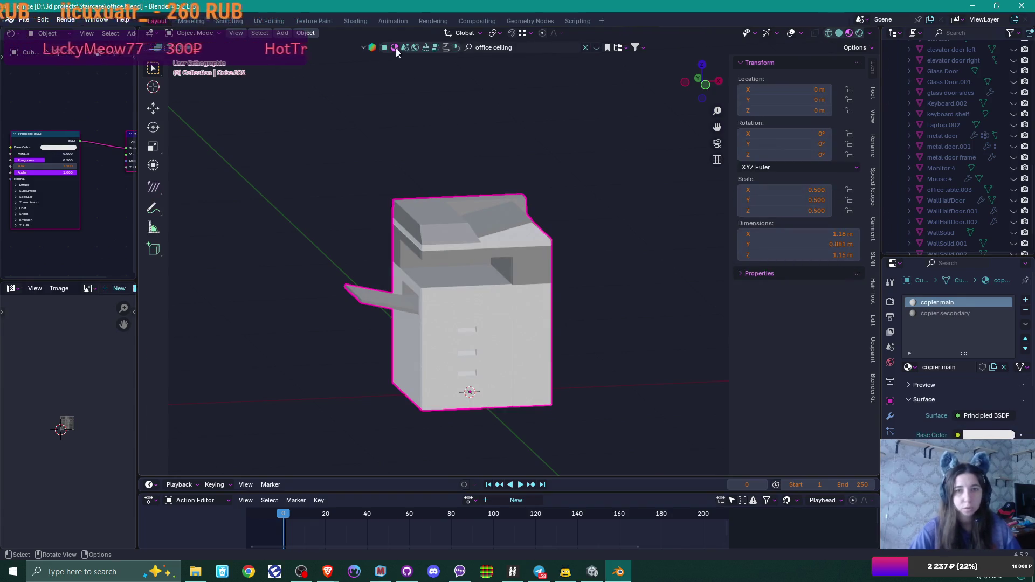
# Search BlenderKit for 'plastic' materials and show the asset bar, which reports a connection error
pyautogui.click(540, 46)
pyautogui.write('pla')
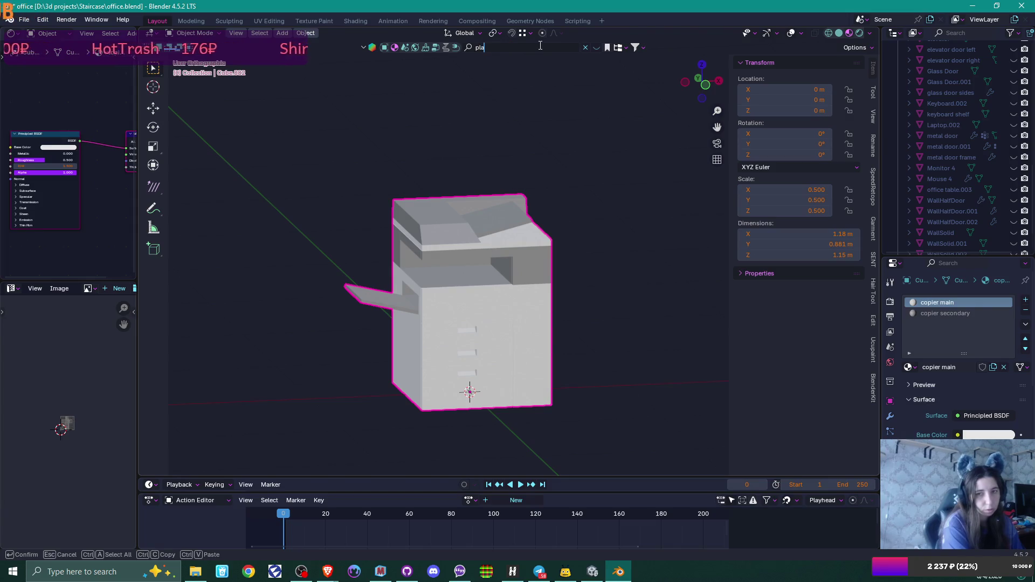
pyautogui.write('stic')
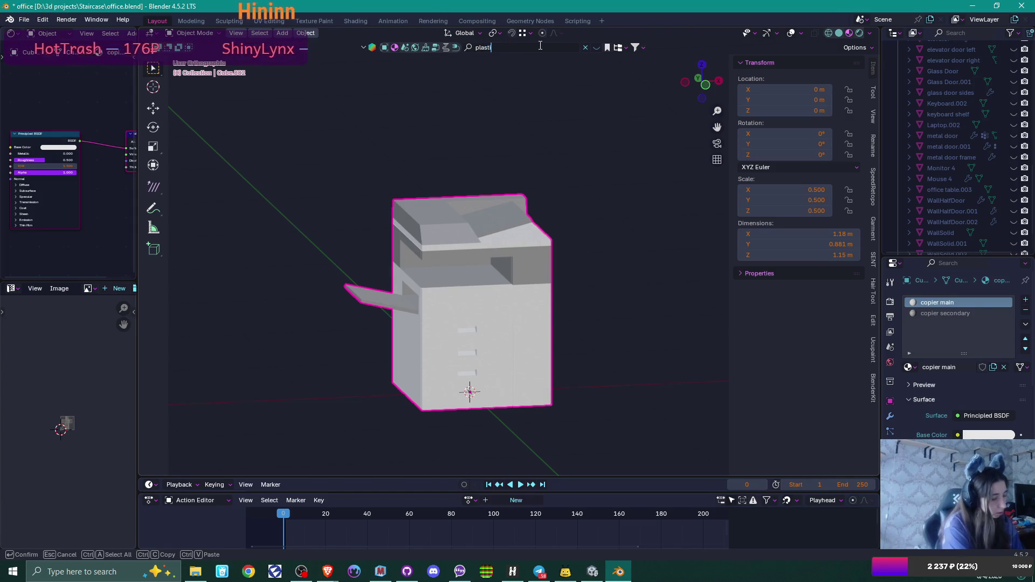
pyautogui.press('Return')
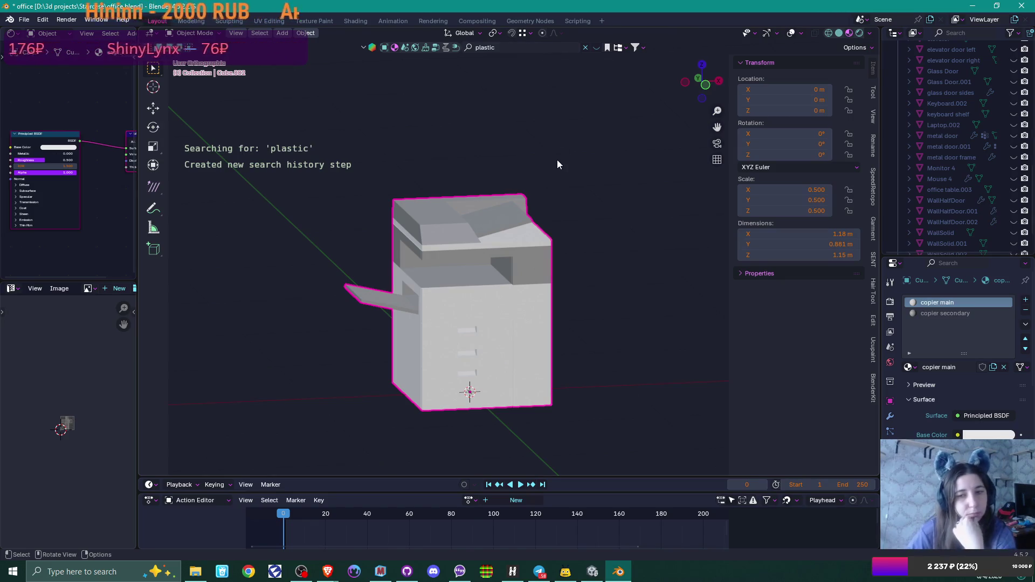
pyautogui.click(597, 47)
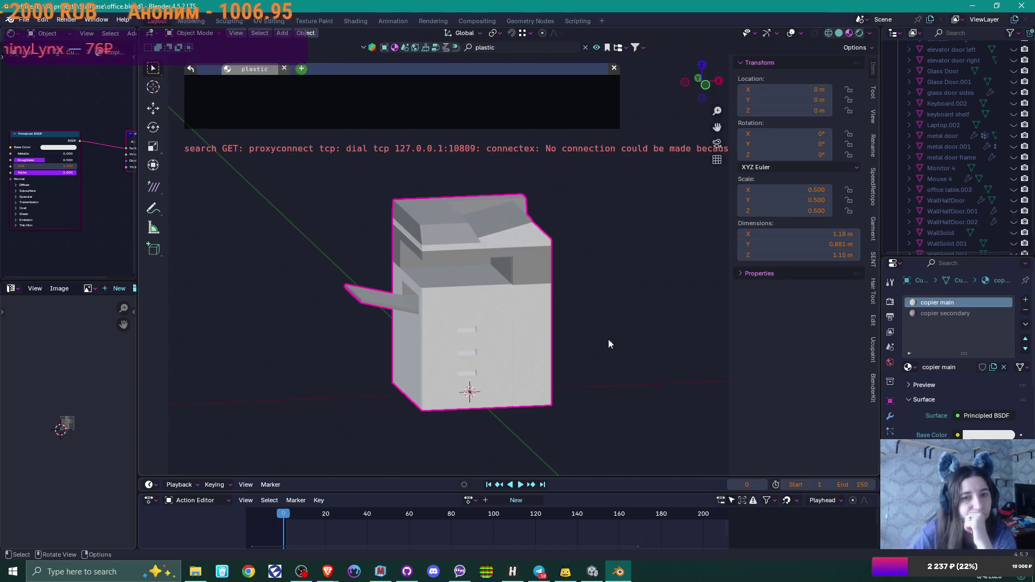
pyautogui.click(512, 572)
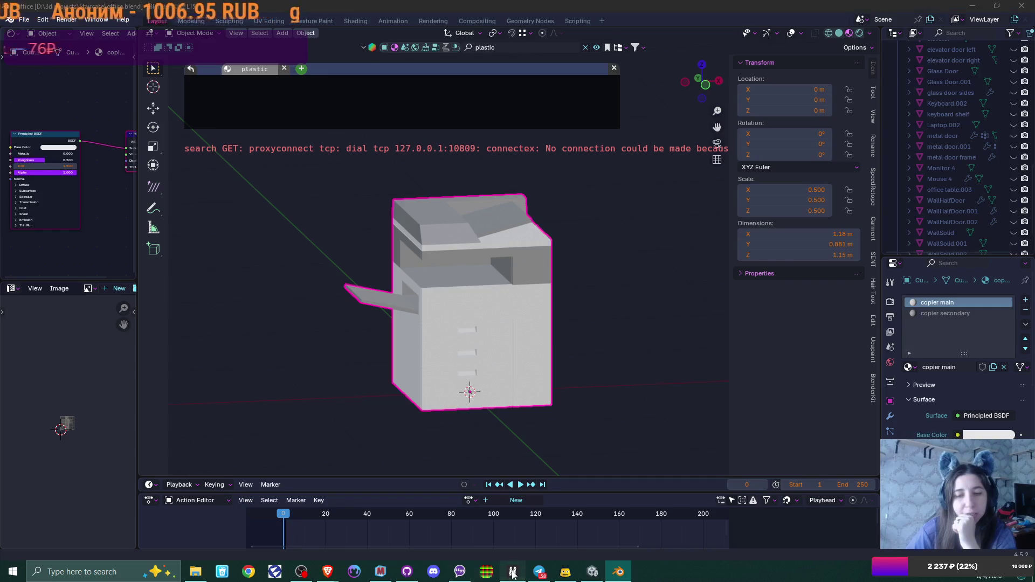
# Connect the Happ VPN, return to Blender and deselect the copier
pyautogui.click(762, 225)
pyautogui.click(717, 5)
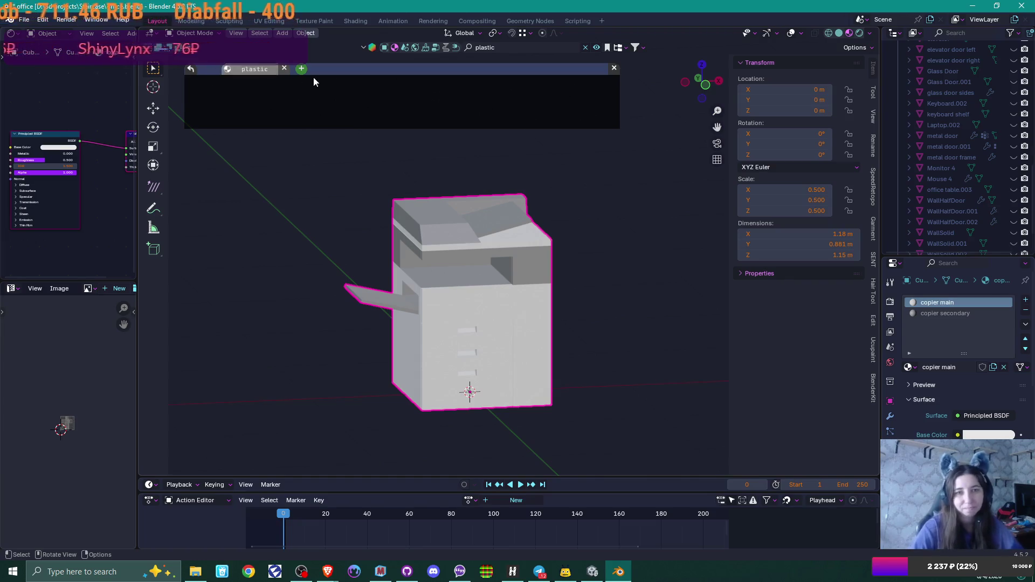
pyautogui.click(373, 102)
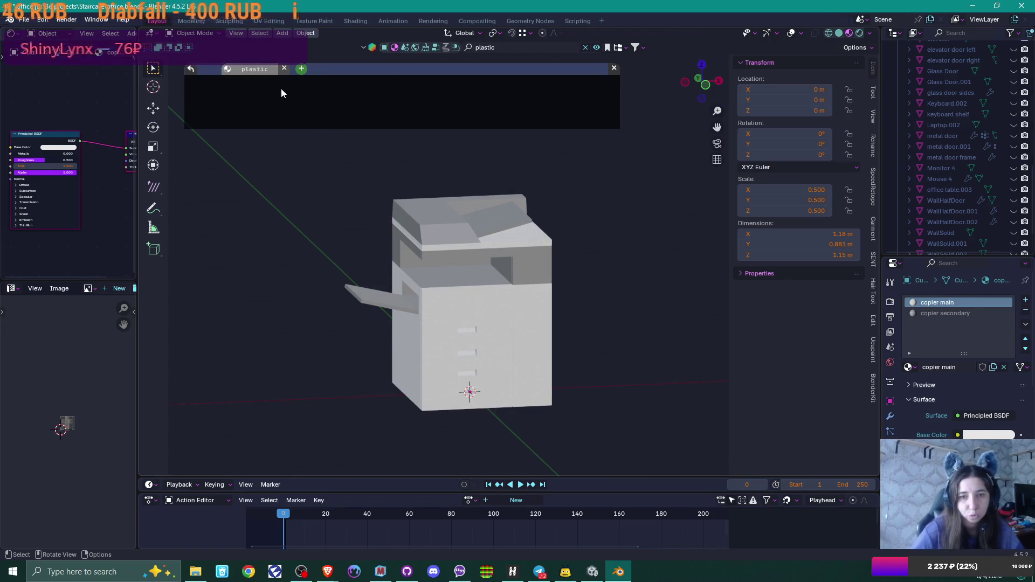
# Rerun the 'plastic' search, page through results and apply the white Plastic material (Plastic White 11)
pyautogui.click(286, 69)
pyautogui.click(537, 47)
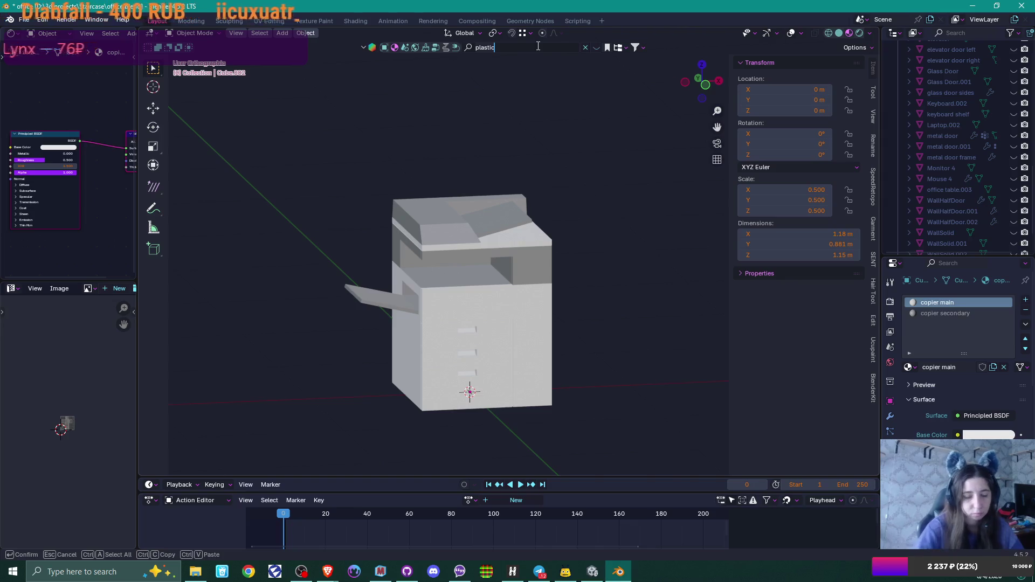
pyautogui.press('Return')
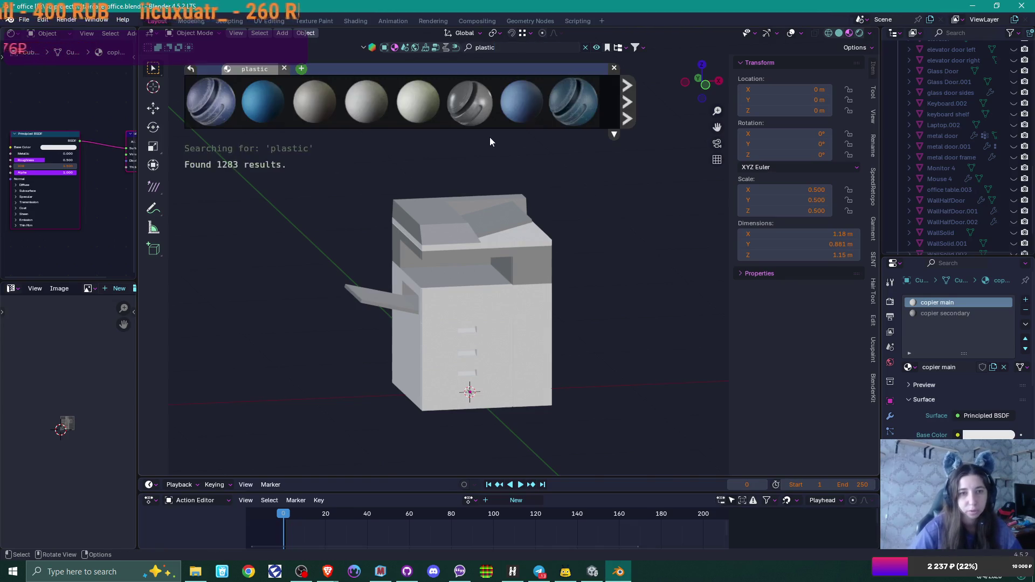
pyautogui.moveTo(217, 102)
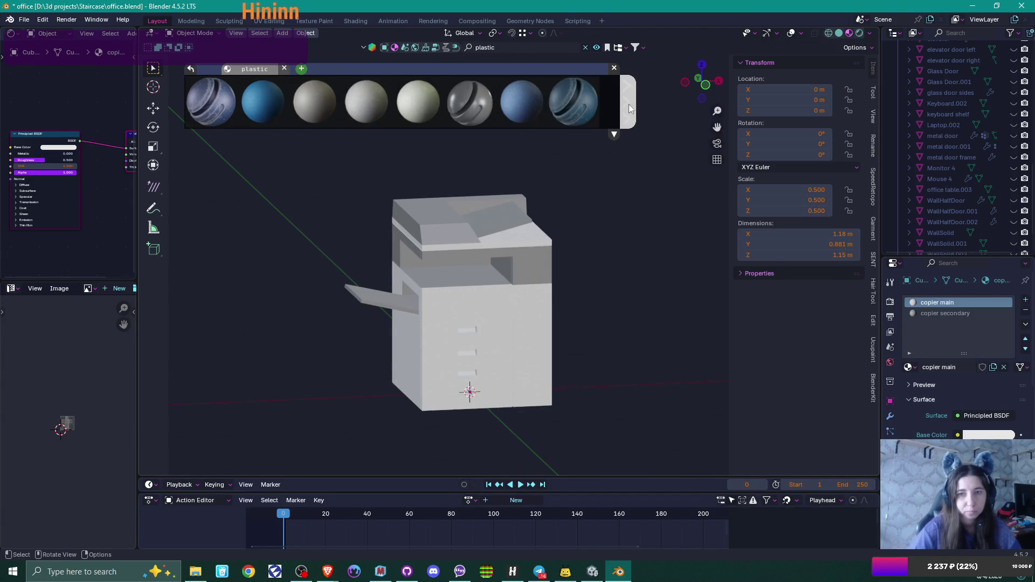
pyautogui.click(627, 103)
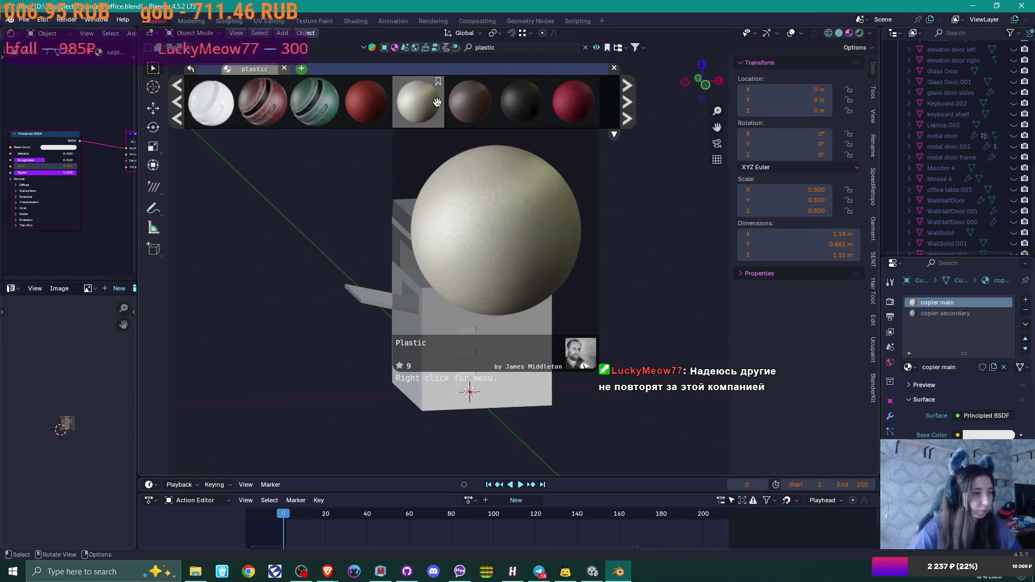
pyautogui.click(626, 100)
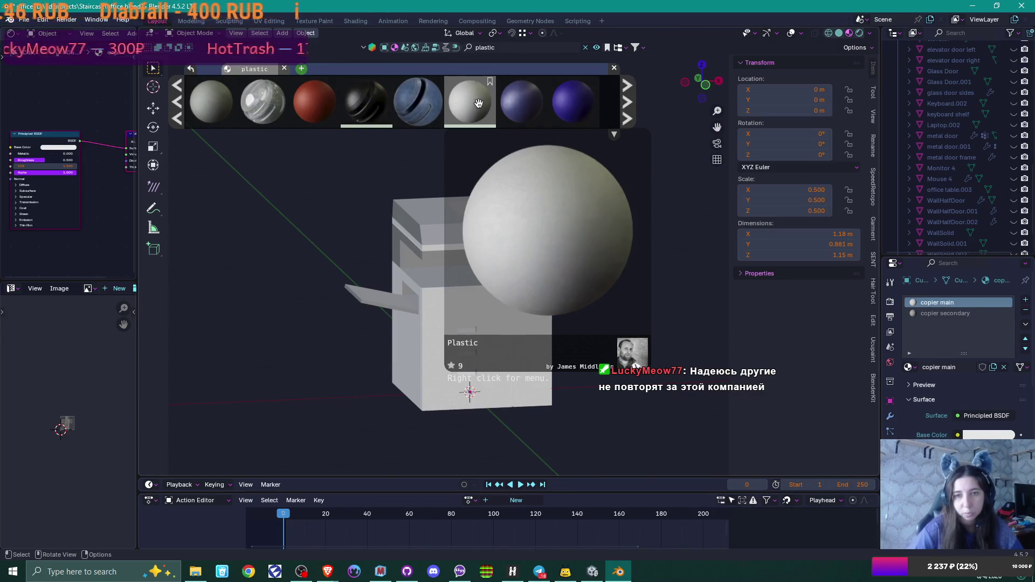
pyautogui.click(479, 104)
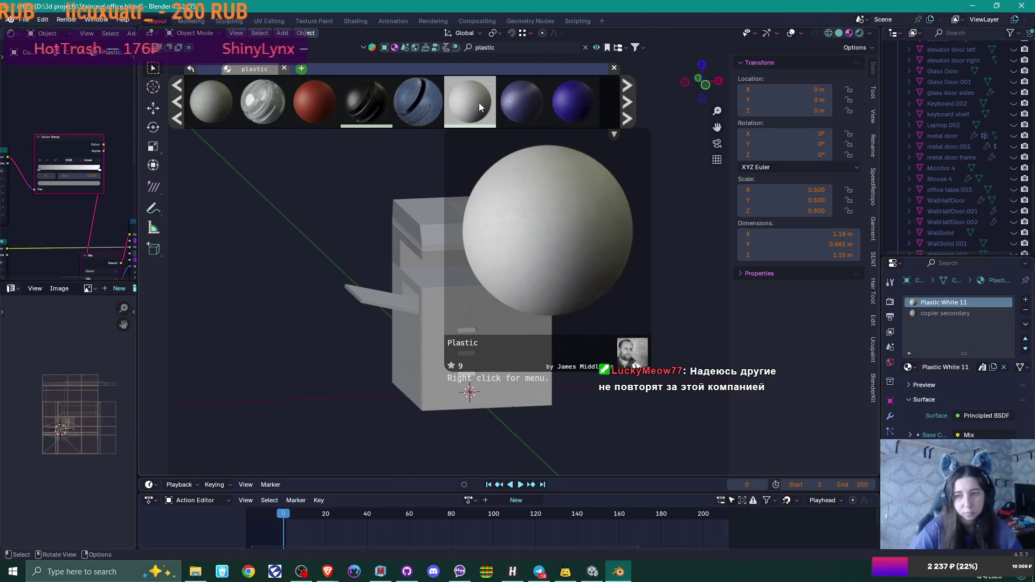
# Put the copier's mesh into Edit Mode and bring up the UV unwrap menu
pyautogui.scroll(5, 576, 276)
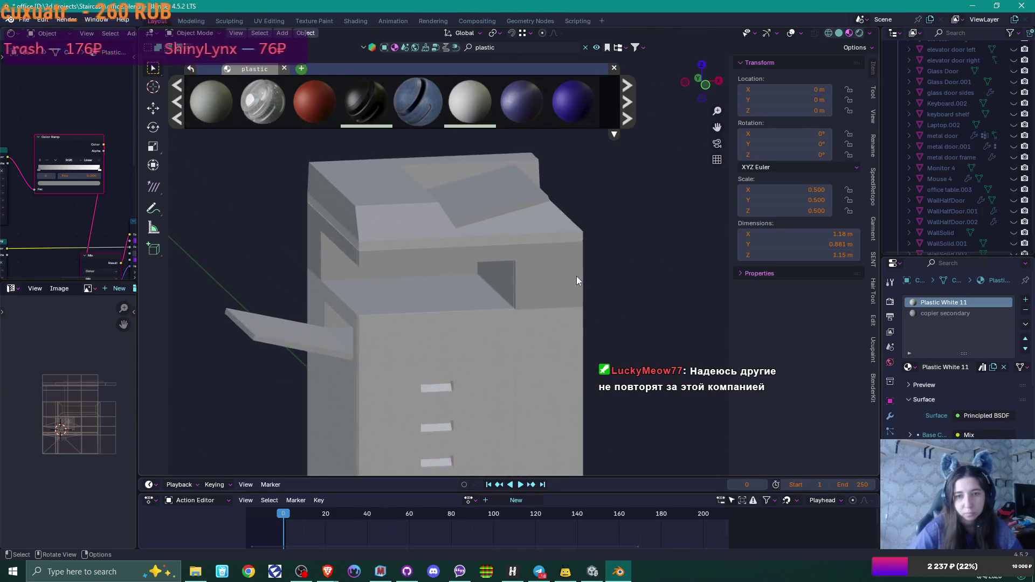
pyautogui.moveTo(567, 288)
pyautogui.mouseDown(button='middle')
pyautogui.moveTo(563, 243)
pyautogui.moveTo(590, 278)
pyautogui.moveTo(549, 331)
pyautogui.moveTo(529, 201)
pyautogui.mouseUp(button='middle')
pyautogui.scroll(4, 539, 245)
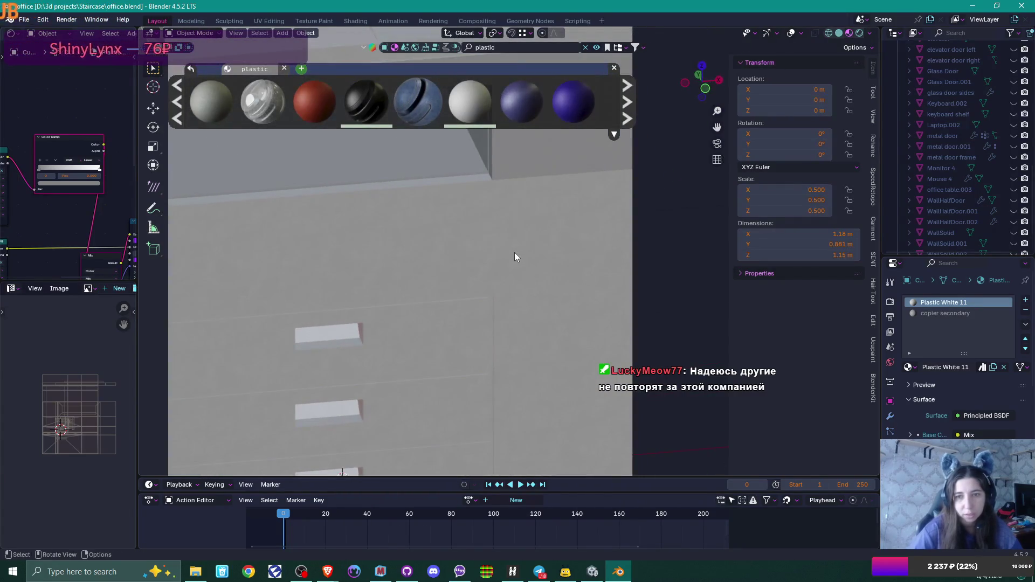
pyautogui.press('Tab')
pyautogui.scroll(-5, 514, 252)
pyautogui.moveTo(514, 252); pyautogui.dragTo(474, 310, button='middle')
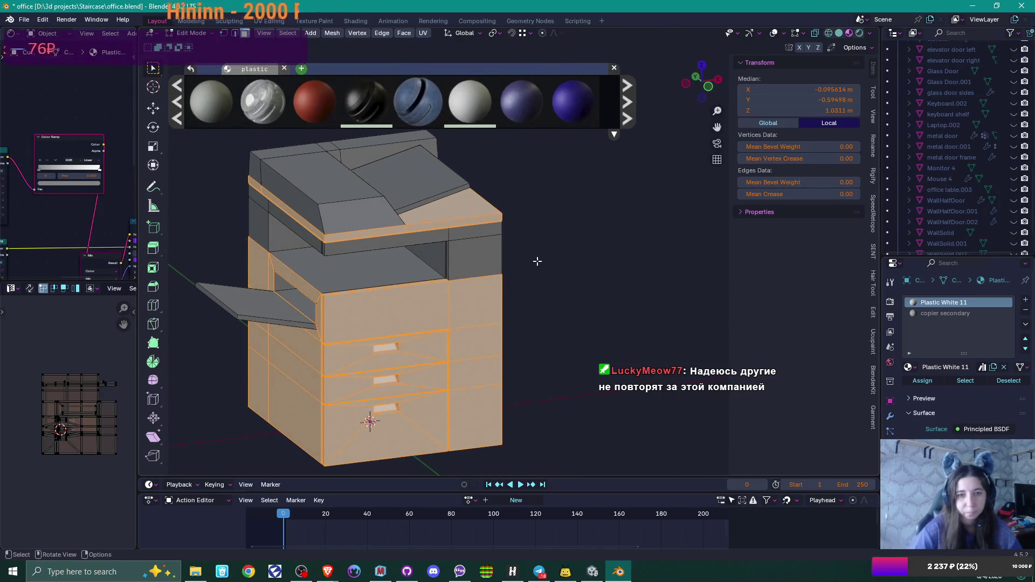
pyautogui.press('u')
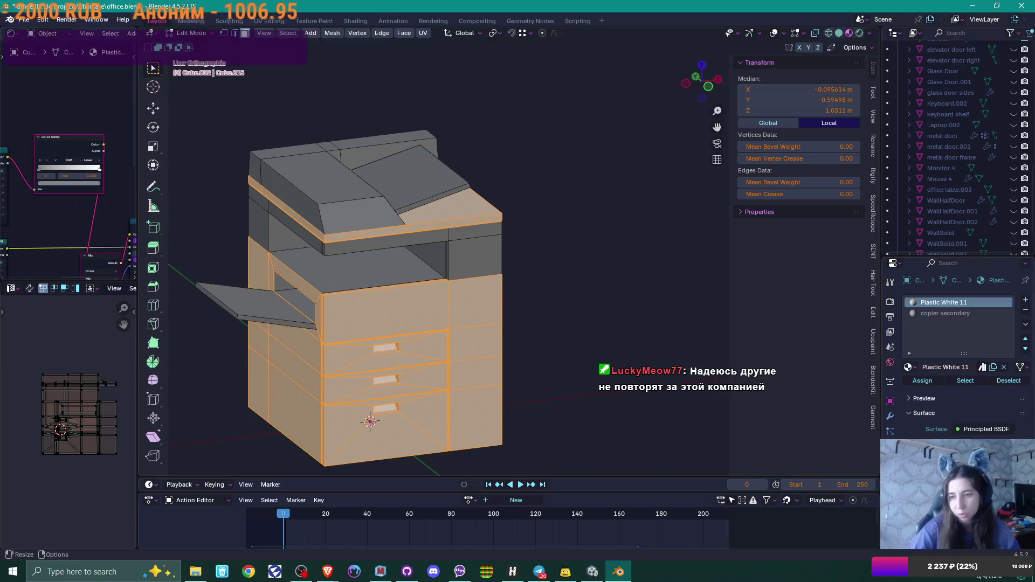
# Make UVMap active, return to Object Mode, then delete the UVMap layer, keeping automap
pyautogui.keyDown('ctrl'); pyautogui.scroll(1, 959, 350); pyautogui.keyUp('ctrl')
pyautogui.scroll(-4, 959, 350)
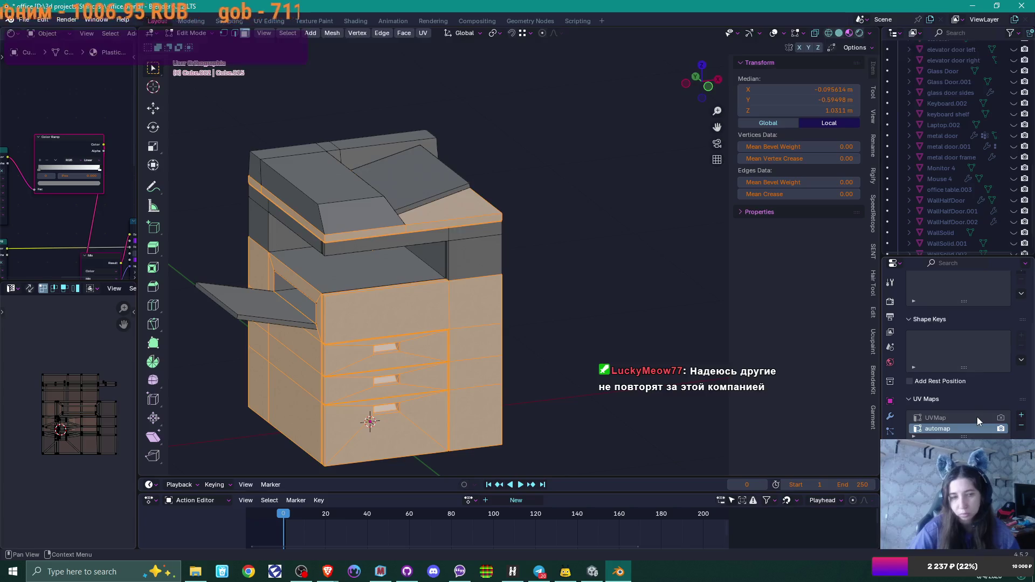
pyautogui.click(976, 418)
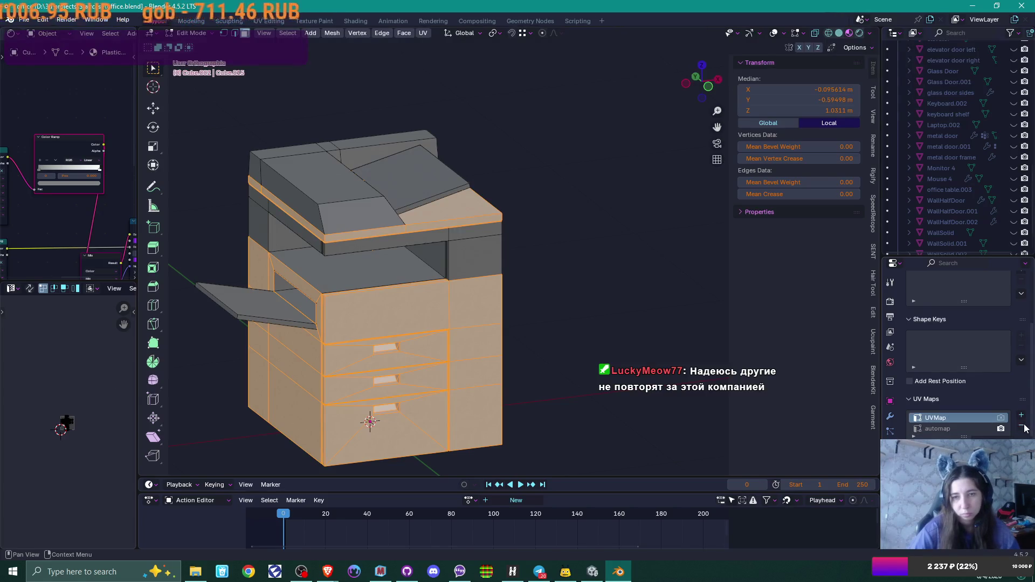
pyautogui.press('Tab')
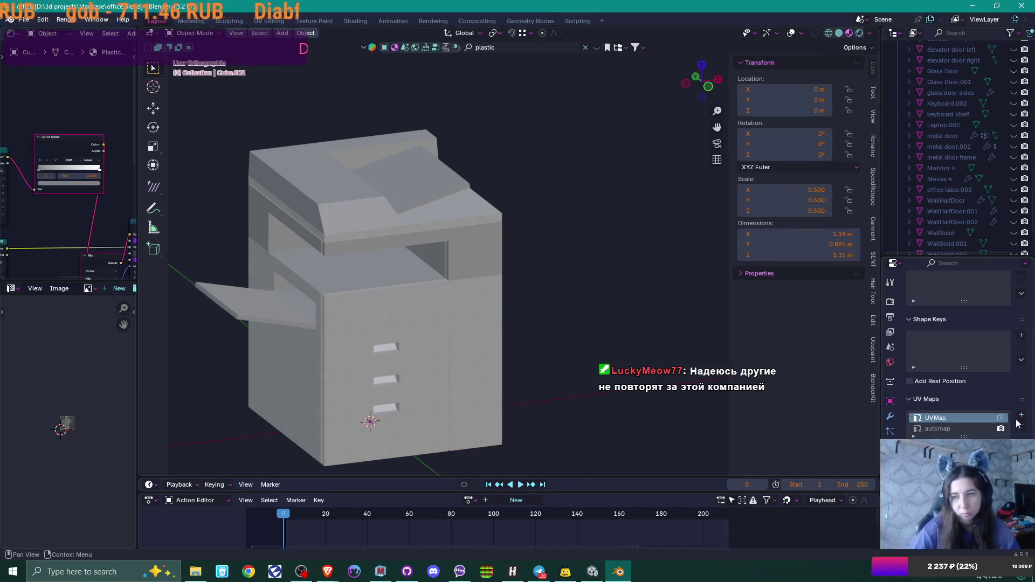
pyautogui.click(1021, 425)
pyautogui.scroll(2, 616, 319)
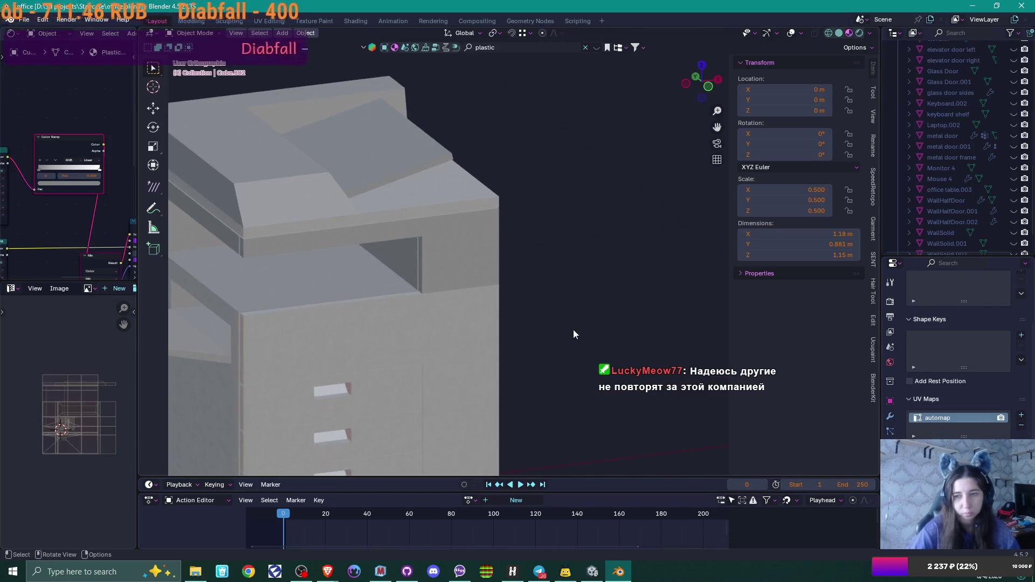
pyautogui.moveTo(666, 323)
pyautogui.mouseDown(button='middle')
pyautogui.moveTo(626, 316)
pyautogui.moveTo(631, 298)
pyautogui.moveTo(612, 316)
pyautogui.mouseUp(button='middle')
# Select the copier, scale all its UVs up in Edit Mode, and return to Object Mode
pyautogui.click(578, 356)
pyautogui.scroll(2, 577, 353)
pyautogui.scroll(2, 597, 211)
pyautogui.moveTo(597, 210)
pyautogui.mouseDown(button='middle')
pyautogui.moveTo(559, 262)
pyautogui.moveTo(570, 267)
pyautogui.moveTo(556, 290)
pyautogui.mouseUp(button='middle')
pyautogui.press('Tab')
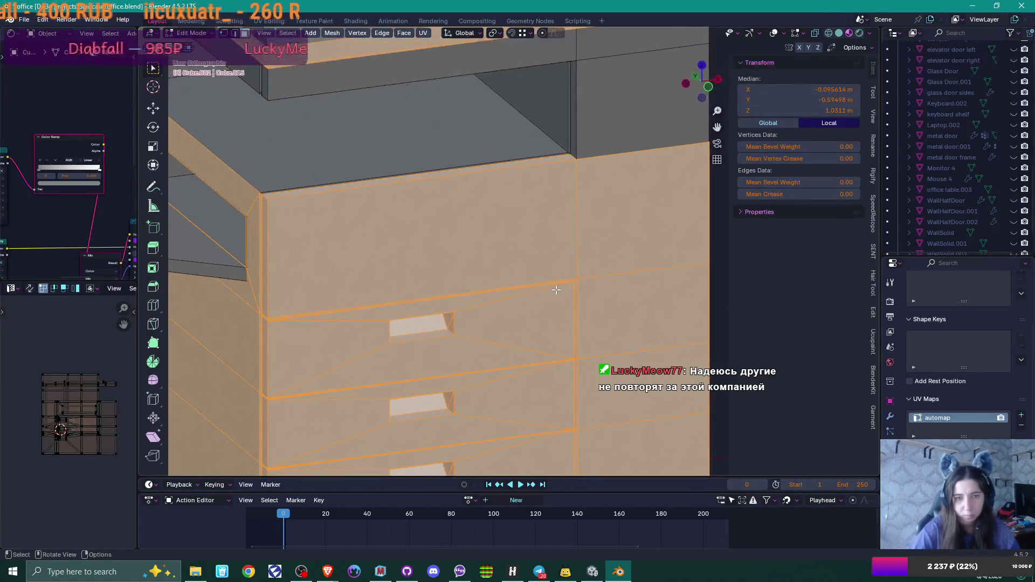
pyautogui.press('a')
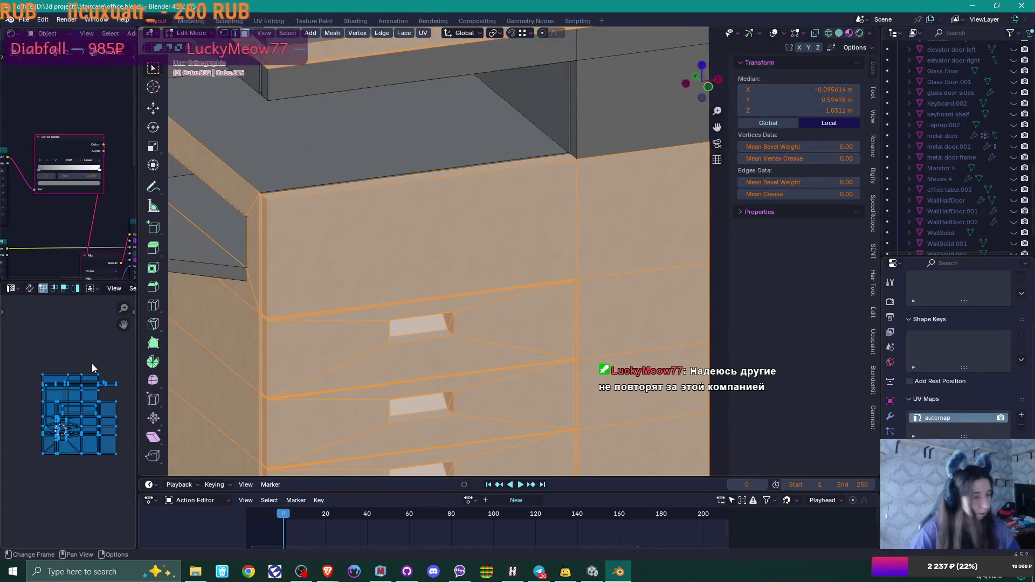
pyautogui.press('s')
pyautogui.click(108, 329)
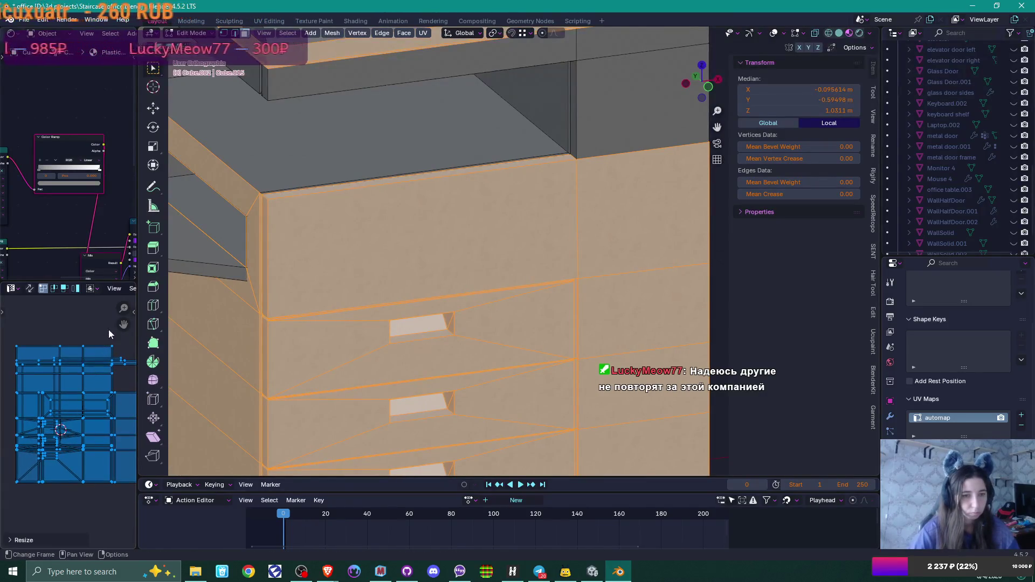
pyautogui.press('Tab')
# Place the cursor in the asset search field to edit the material query
pyautogui.scroll(6, 532, 321)
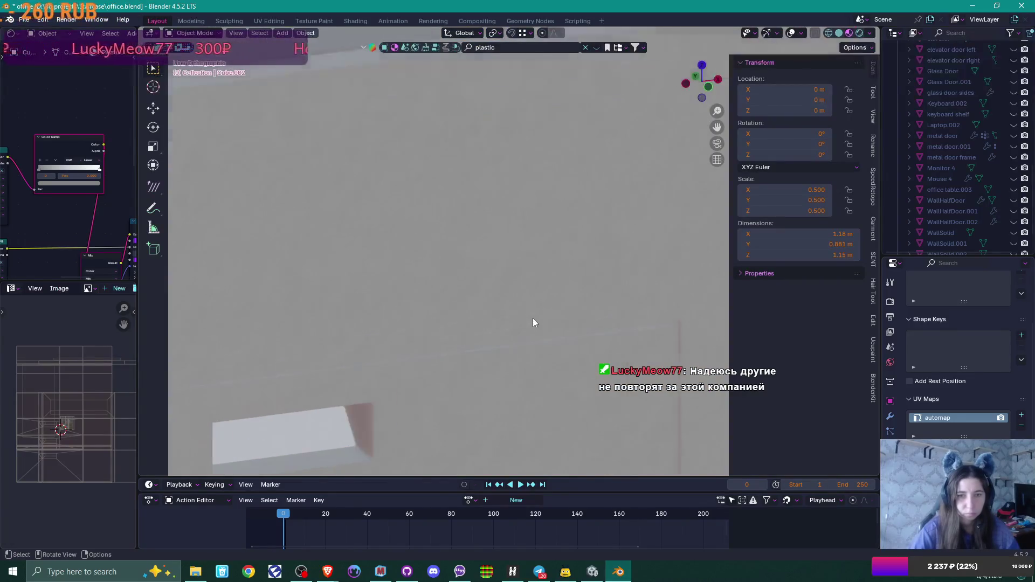
pyautogui.scroll(-6, 533, 323)
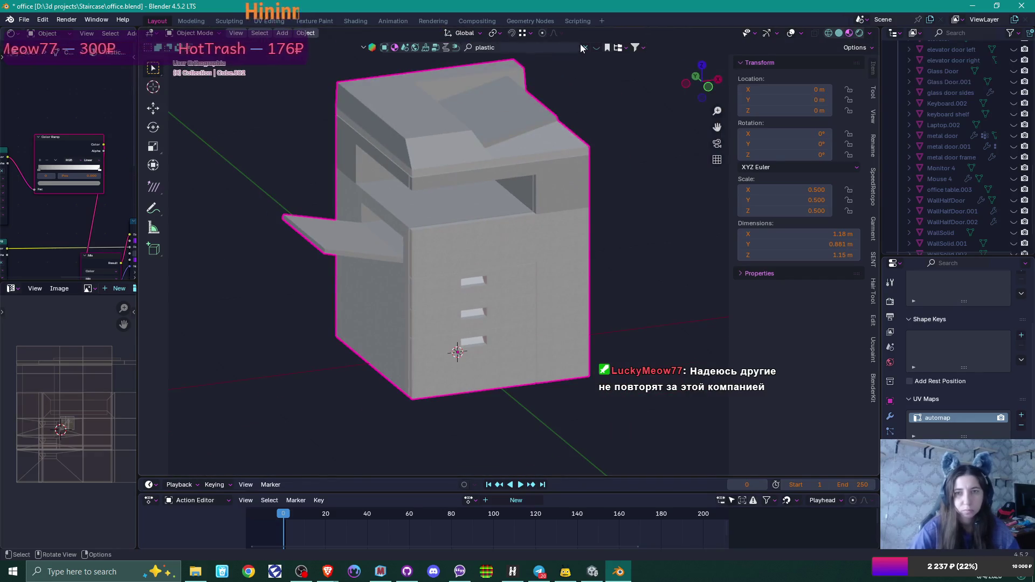
pyautogui.click(568, 47)
# Search for 'plastic' and apply the White Plastic library material to the copier
pyautogui.press('Return')
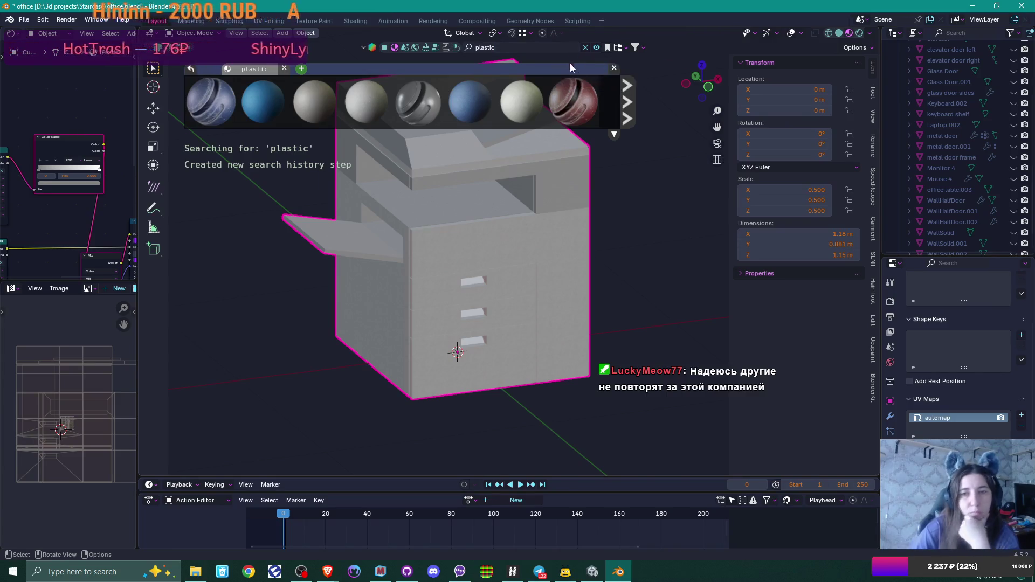
pyautogui.click(623, 99)
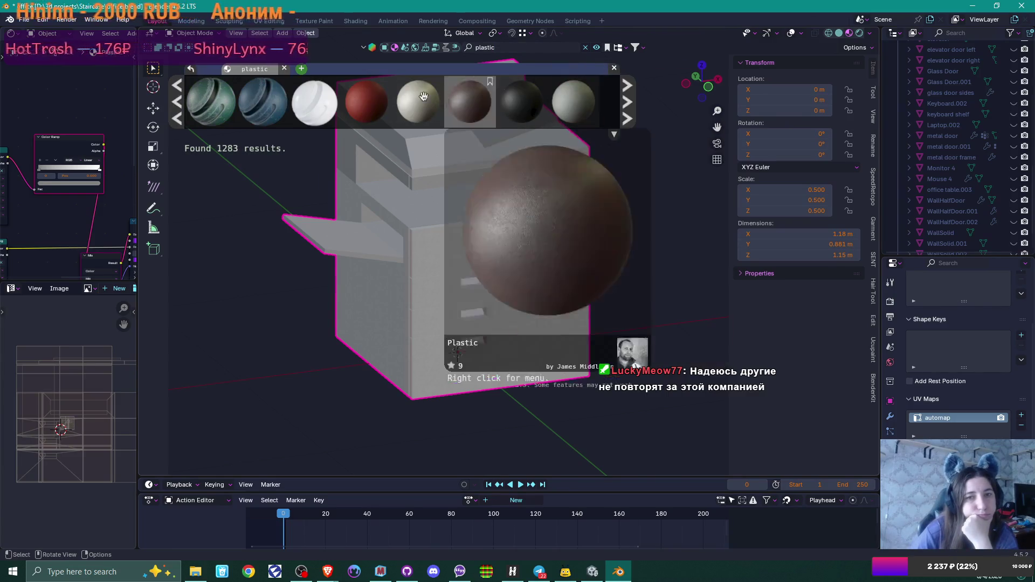
pyautogui.moveTo(318, 96)
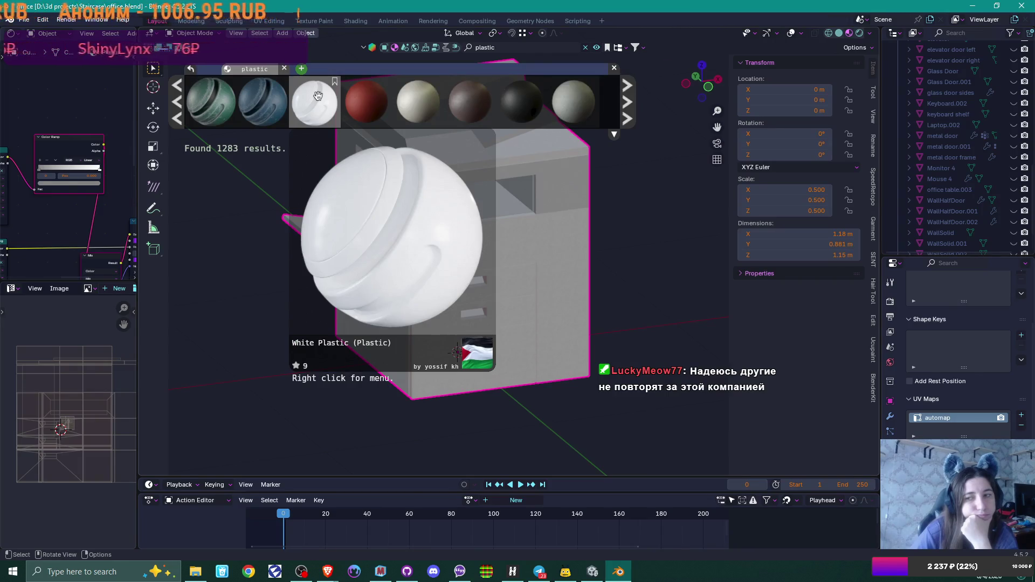
pyautogui.click(318, 96)
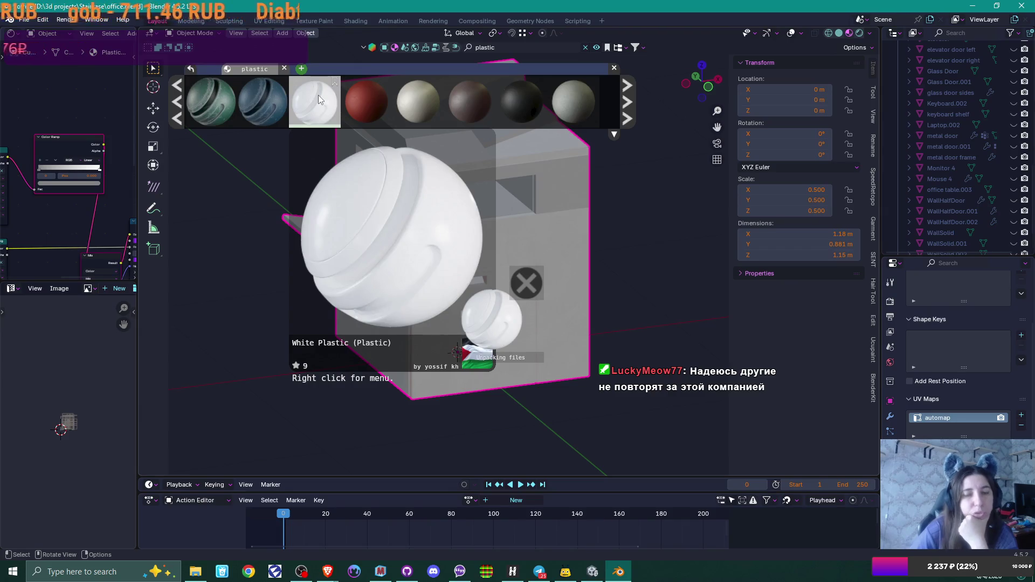
# Inspect the node group: Roughness 0.500, Small Detail roughness 0.400, Scratches Bumb 0.200
pyautogui.moveTo(662, 199)
pyautogui.mouseDown(button='middle')
pyautogui.moveTo(531, 163)
pyautogui.moveTo(569, 189)
pyautogui.mouseUp(button='middle')
pyautogui.moveTo(100, 198); pyautogui.dragTo(160, 212, button='middle')
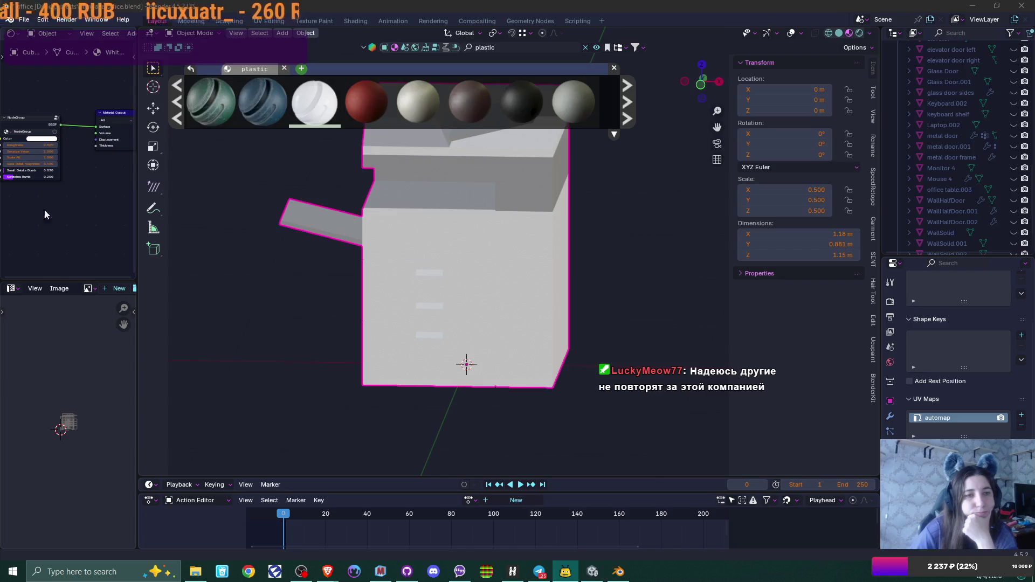
pyautogui.moveTo(52, 209); pyautogui.dragTo(79, 187, button='middle')
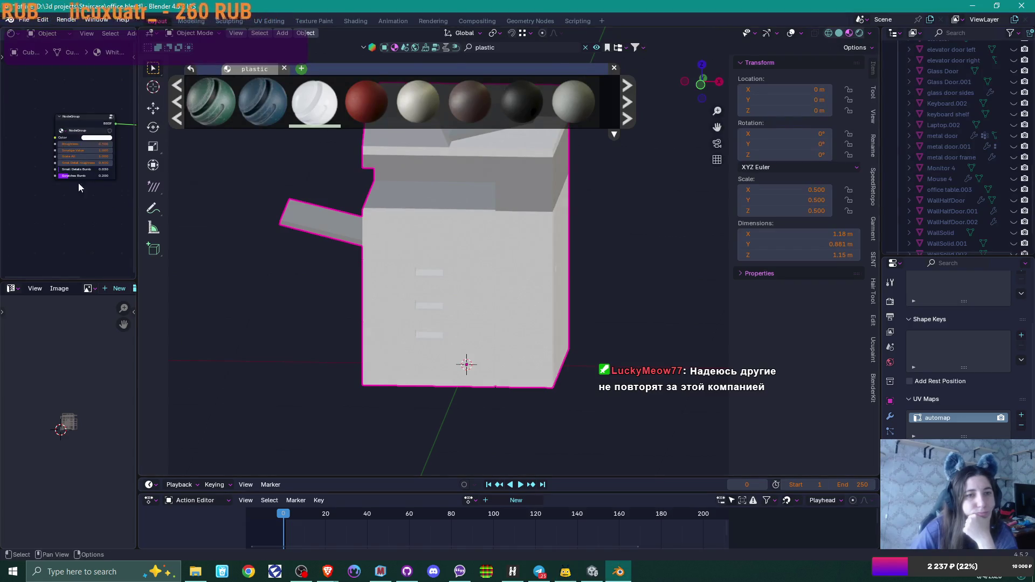
pyautogui.scroll(4, 79, 221)
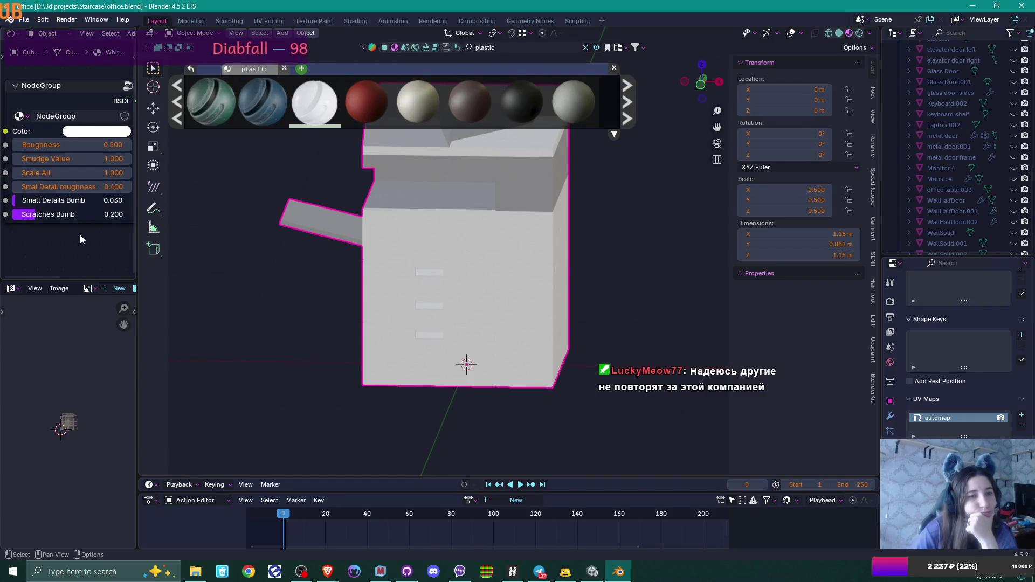
pyautogui.scroll(-4, 80, 235)
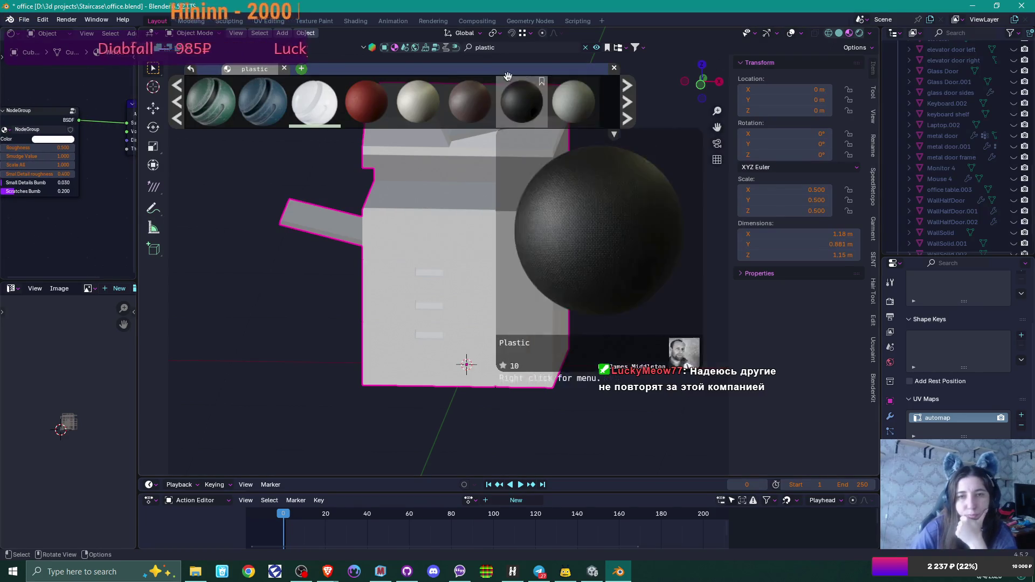
# Apply the white 'Plastic with scratches' library material to the copier and browse more results
pyautogui.click(627, 102)
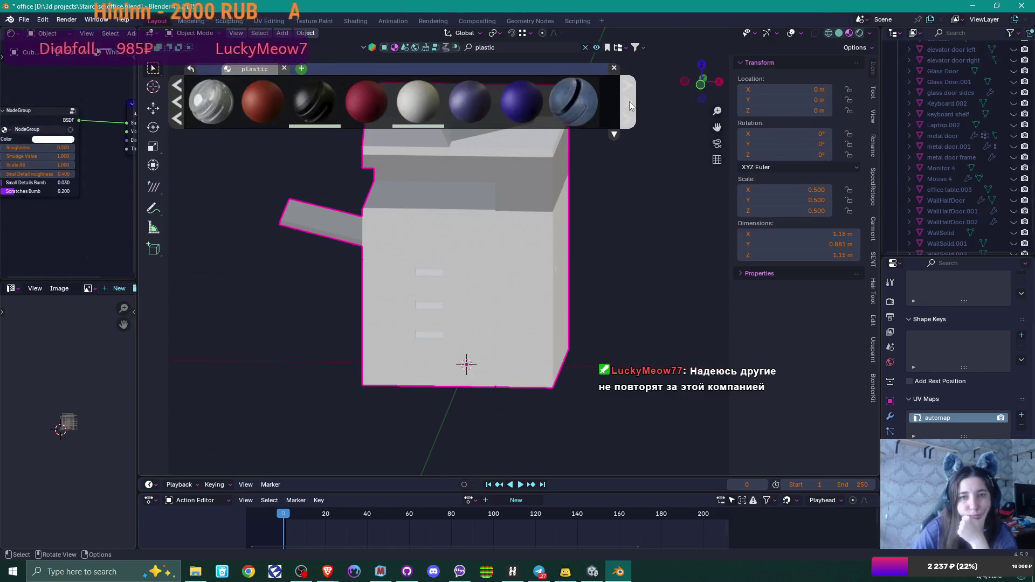
pyautogui.click(410, 102)
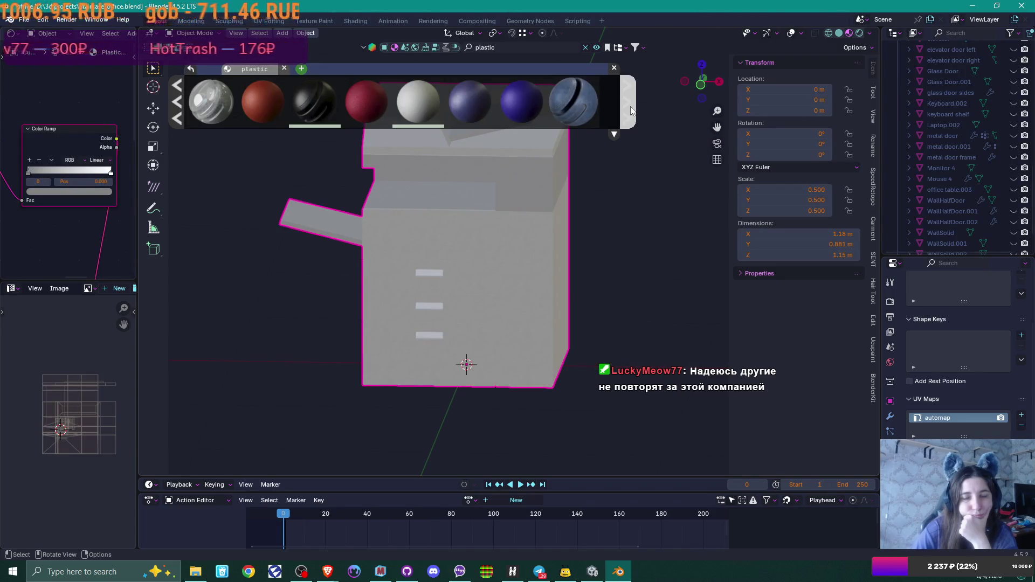
pyautogui.click(630, 106)
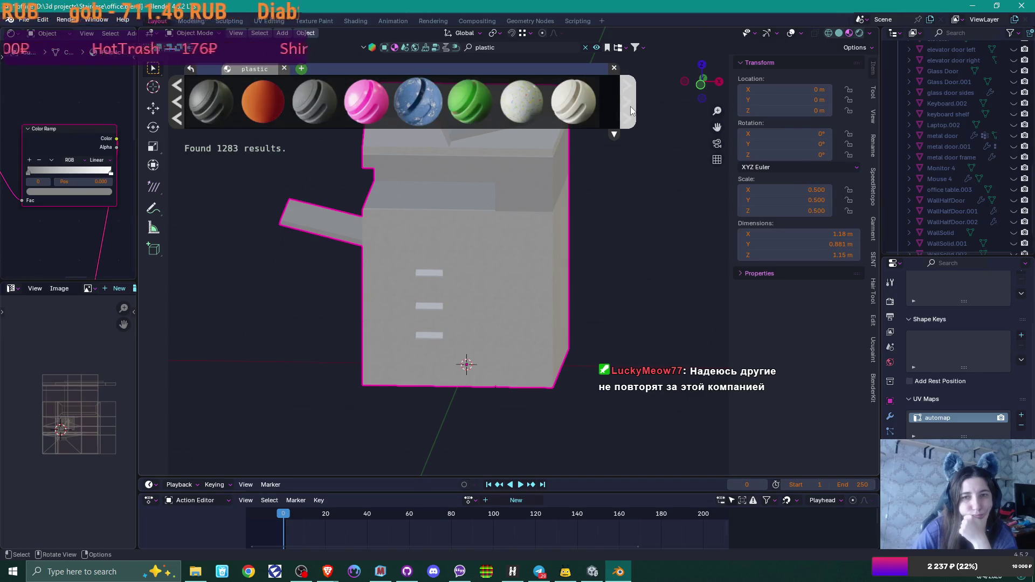
pyautogui.moveTo(584, 100)
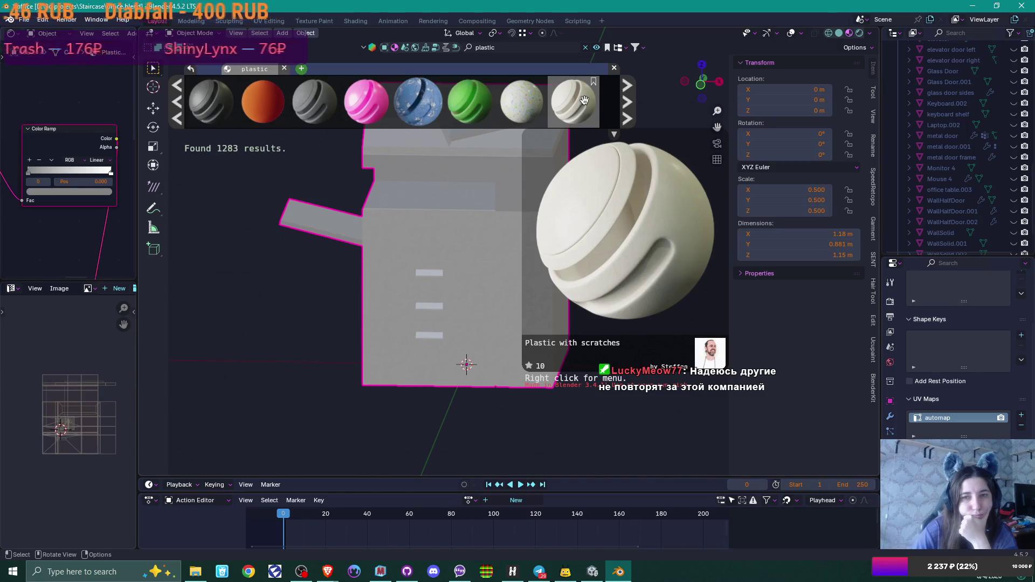
pyautogui.moveTo(581, 265); pyautogui.dragTo(625, 285, button='middle')
pyautogui.scroll(4, 619, 286)
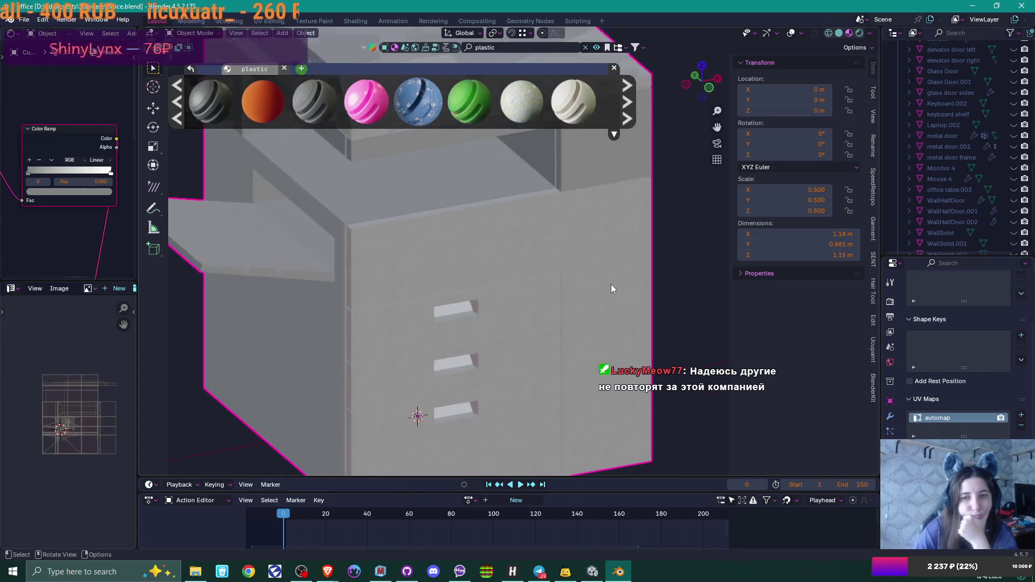
pyautogui.scroll(4, 610, 284)
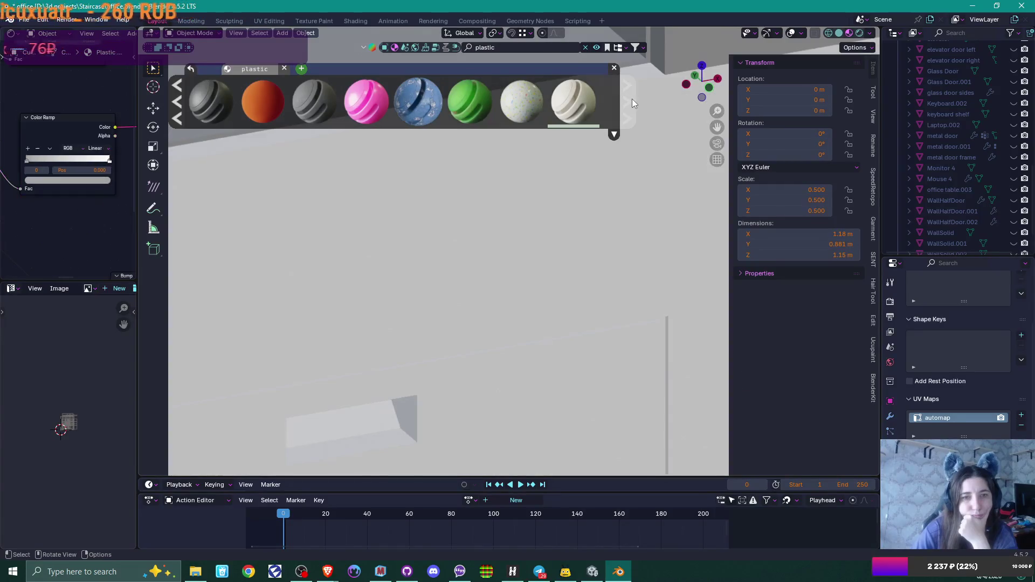
pyautogui.scroll(-5, 572, 230)
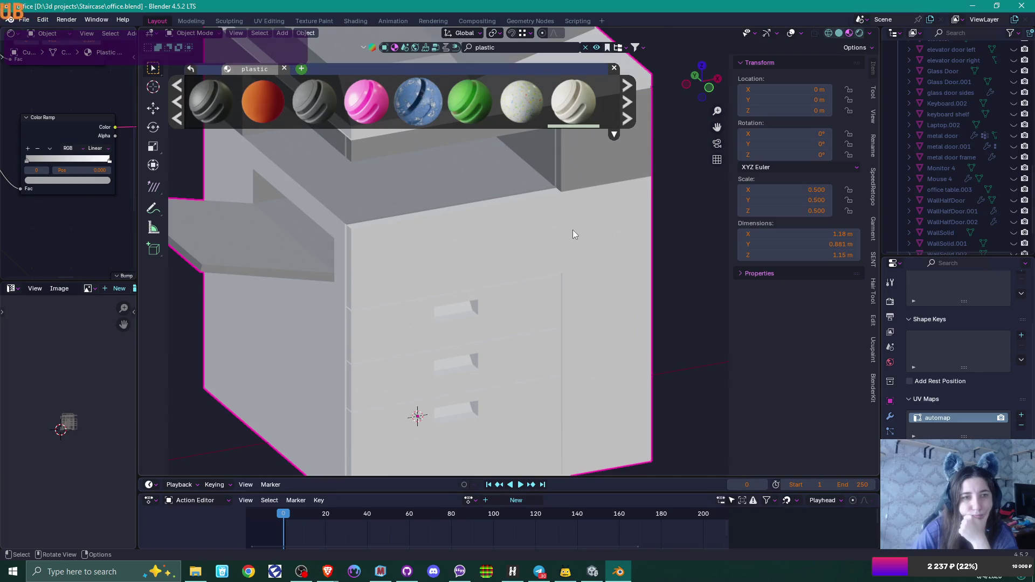
pyautogui.scroll(-5, 79, 198)
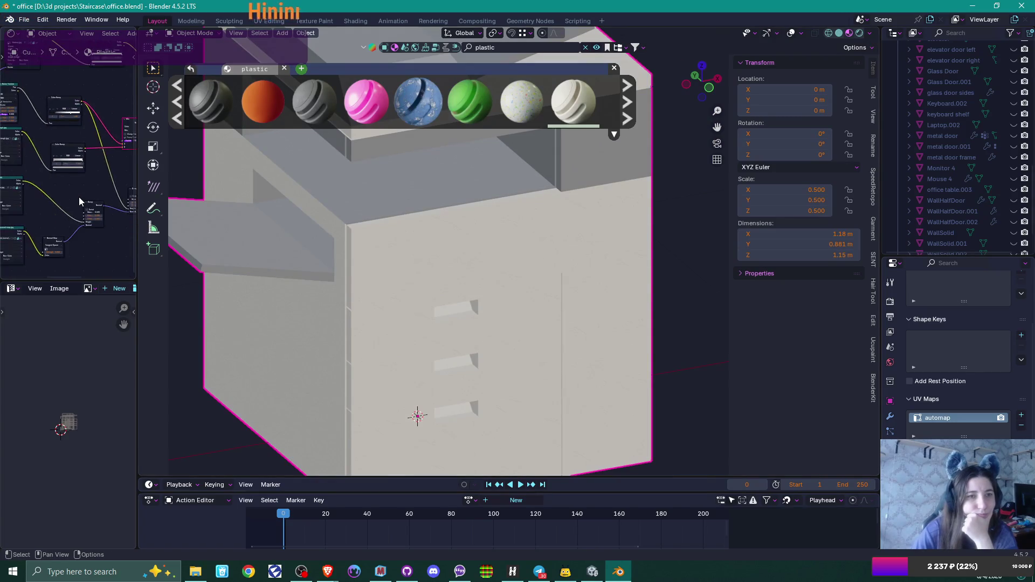
# Unpack Kratzer.jpg into the textures folder with 'Use file in current directory'
pyautogui.moveTo(52, 196); pyautogui.dragTo(89, 257, button='middle')
pyautogui.scroll(8, 72, 131)
pyautogui.moveTo(72, 131)
pyautogui.mouseDown(button='middle')
pyautogui.moveTo(66, 168)
pyautogui.moveTo(91, 253)
pyautogui.mouseUp(button='middle')
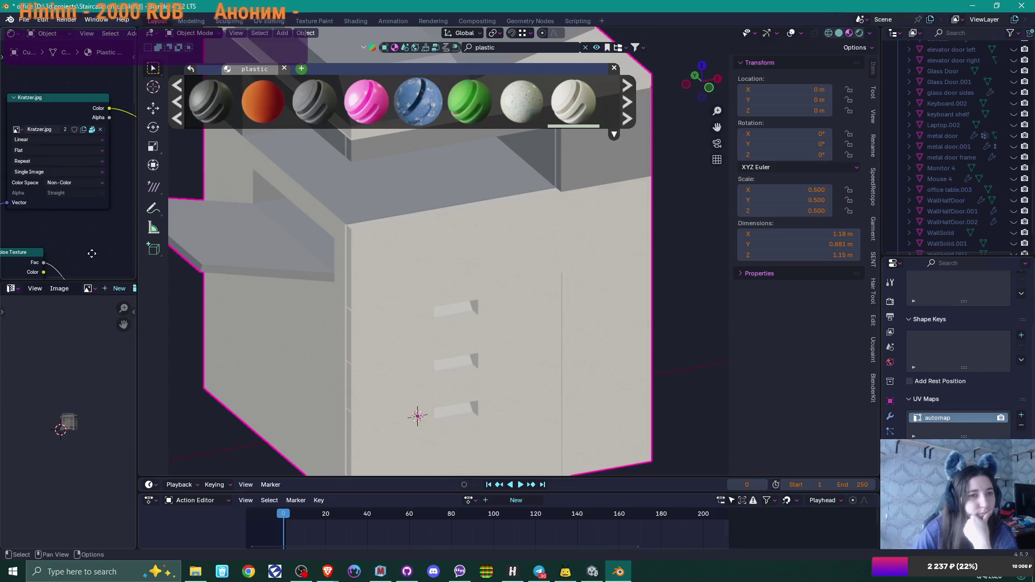
pyautogui.moveTo(91, 254); pyautogui.dragTo(90, 248, button='middle')
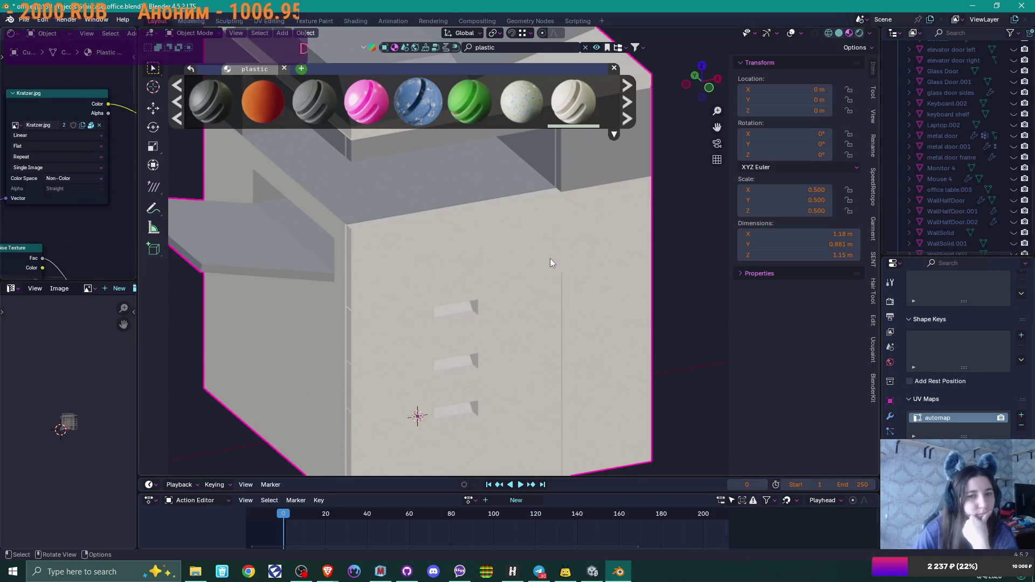
pyautogui.scroll(5, 550, 258)
pyautogui.scroll(-5, 550, 263)
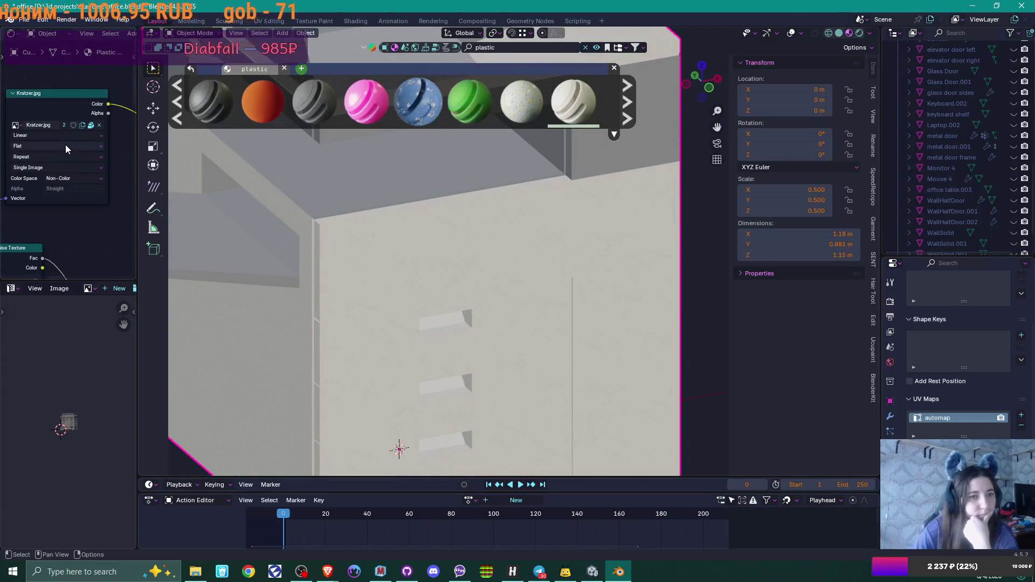
pyautogui.click(91, 126)
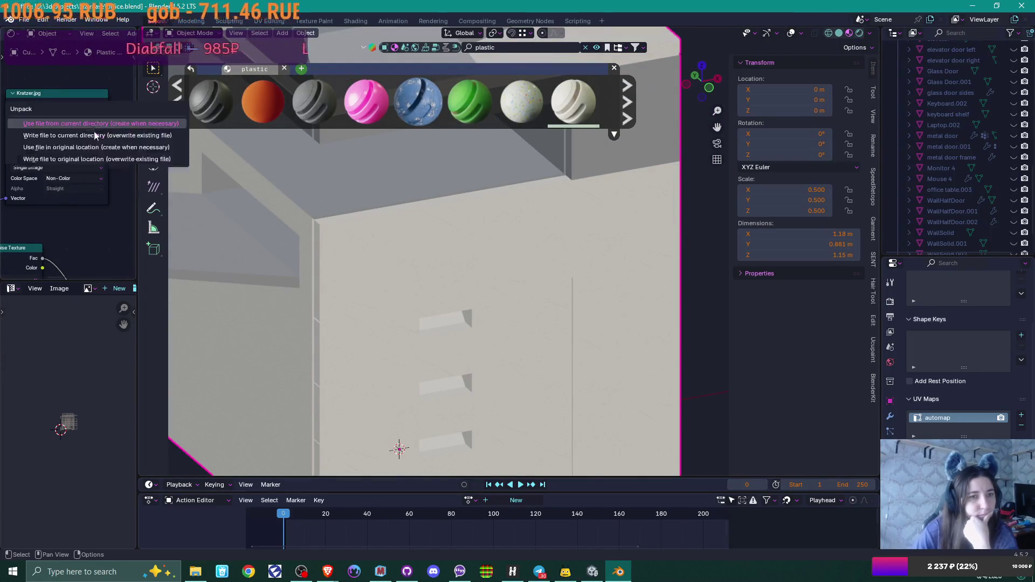
pyautogui.click(108, 119)
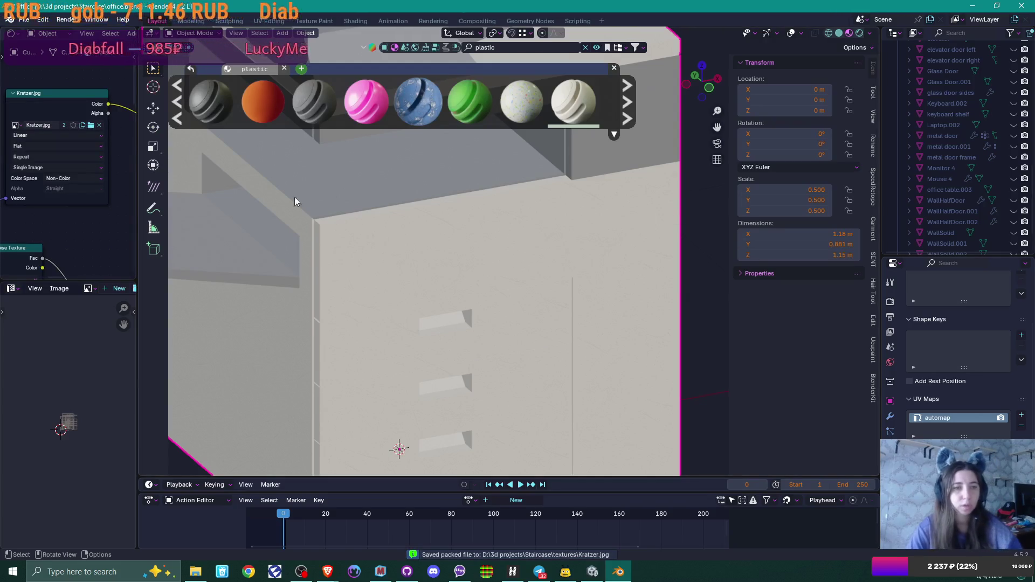
# Unpack kratzer normal map.jpg to disk and frame the Color Ramp, Bump and Normal Map nodes
pyautogui.scroll(-2, 85, 221)
pyautogui.moveTo(85, 221); pyautogui.dragTo(91, 167, button='middle')
pyautogui.scroll(2, 91, 167)
pyautogui.keyDown('shift'); pyautogui.scroll(-3, 76, 190); pyautogui.keyUp('shift')
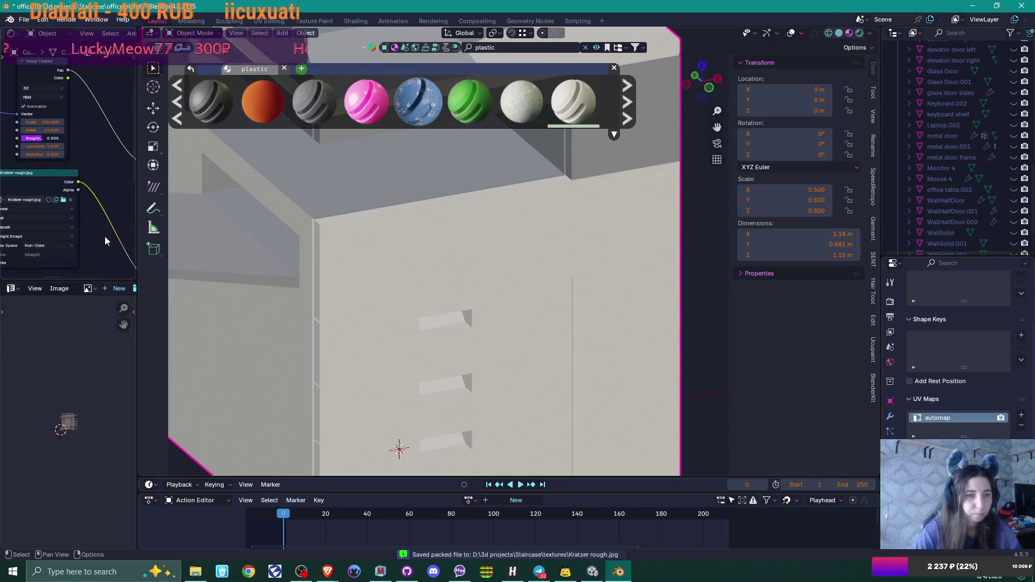
pyautogui.moveTo(91, 235); pyautogui.dragTo(101, 97, button='middle')
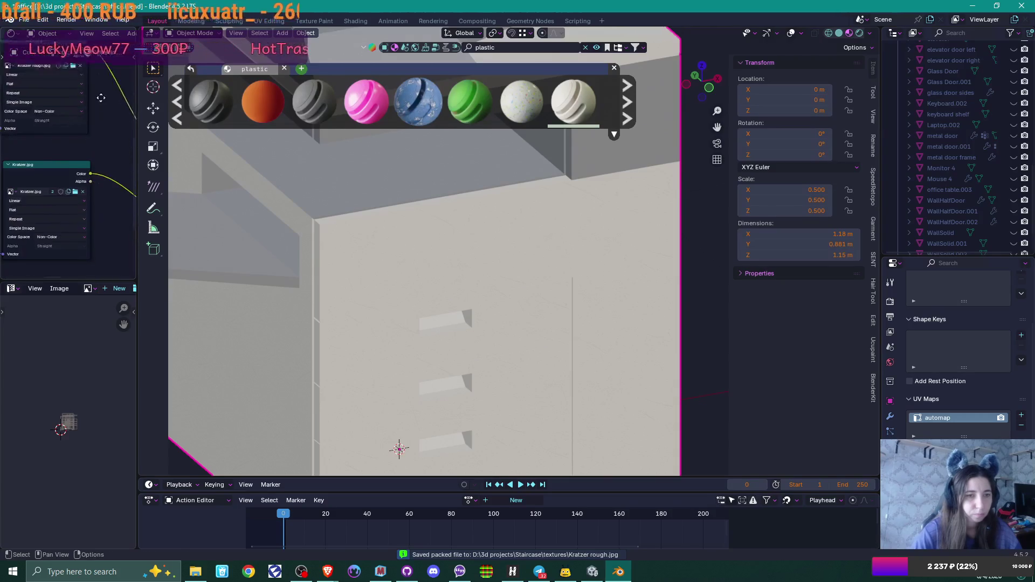
pyautogui.moveTo(113, 224); pyautogui.dragTo(111, 104, button='middle')
pyautogui.click(75, 195)
pyautogui.click(77, 194)
pyautogui.moveTo(105, 198)
pyautogui.mouseDown(button='middle')
pyautogui.moveTo(106, 134)
pyautogui.moveTo(14, 191)
pyautogui.moveTo(39, 248)
pyautogui.moveTo(89, 245)
pyautogui.moveTo(11, 235)
pyautogui.moveTo(77, 218)
pyautogui.moveTo(27, 247)
pyautogui.moveTo(62, 226)
pyautogui.moveTo(102, 254)
pyautogui.mouseUp(button='middle')
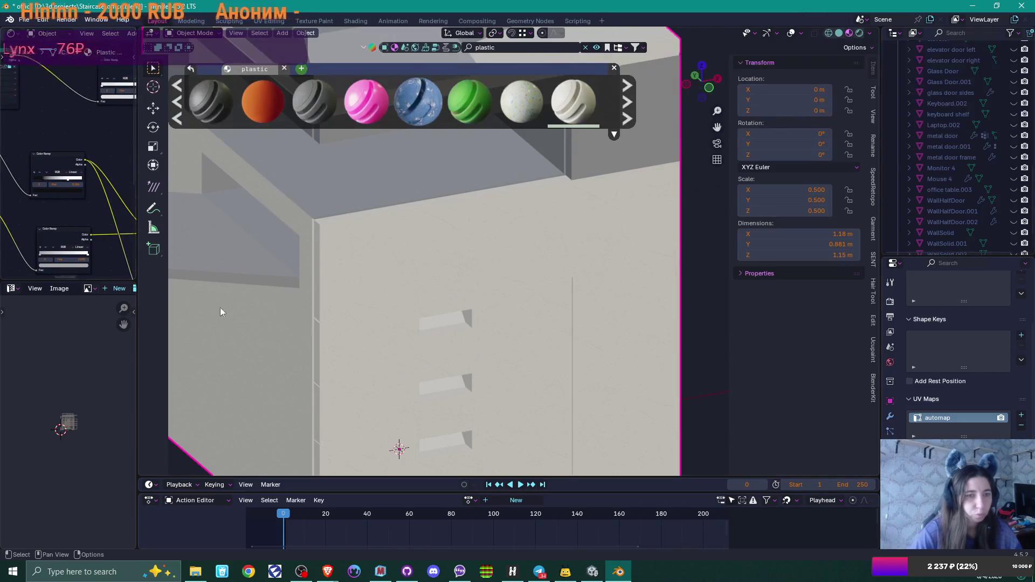
pyautogui.moveTo(58, 192); pyautogui.dragTo(106, 232, button='middle')
# Enlarge the Shader Editor to frame the Noise Texture and Color Ramp nodes, then open the Staircase folder
pyautogui.moveTo(84, 282); pyautogui.dragTo(86, 398)
pyautogui.moveTo(139, 357); pyautogui.dragTo(308, 366)
pyautogui.scroll(-4, 194, 270)
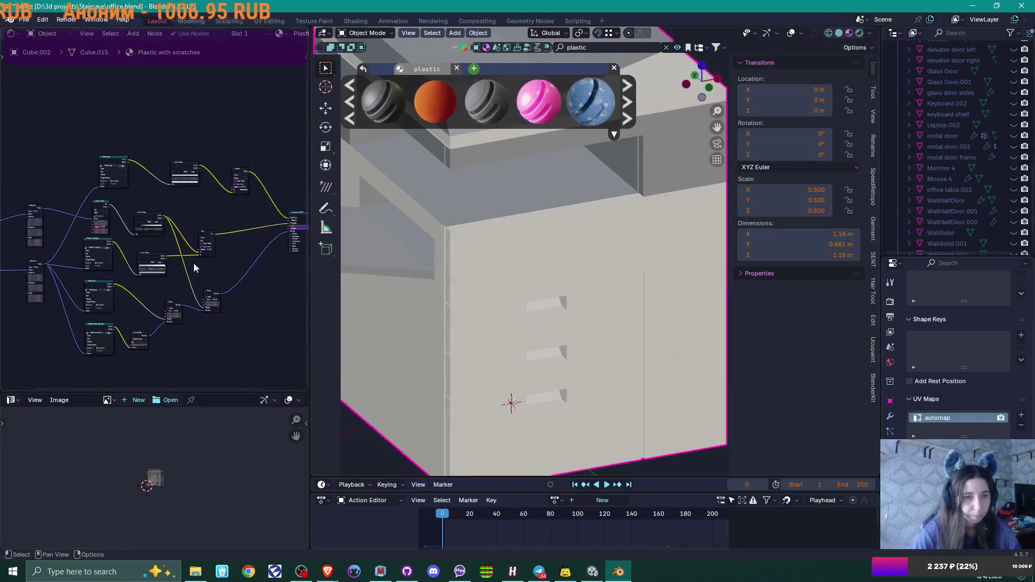
pyautogui.moveTo(174, 327); pyautogui.dragTo(211, 280, button='middle')
pyautogui.scroll(6, 208, 276)
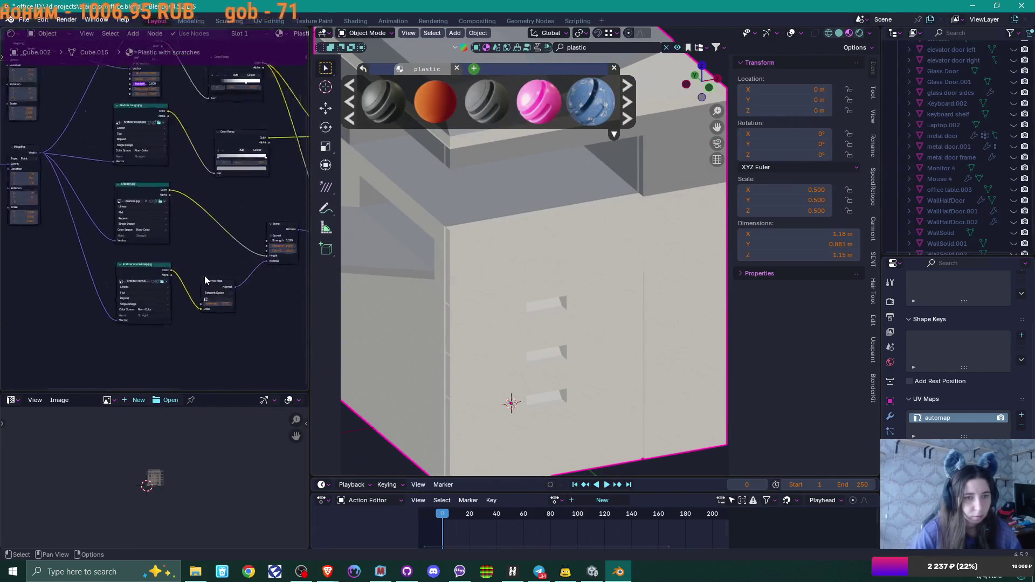
pyautogui.moveTo(195, 360)
pyautogui.mouseDown(button='middle')
pyautogui.moveTo(166, 300)
pyautogui.moveTo(179, 102)
pyautogui.mouseUp(button='middle')
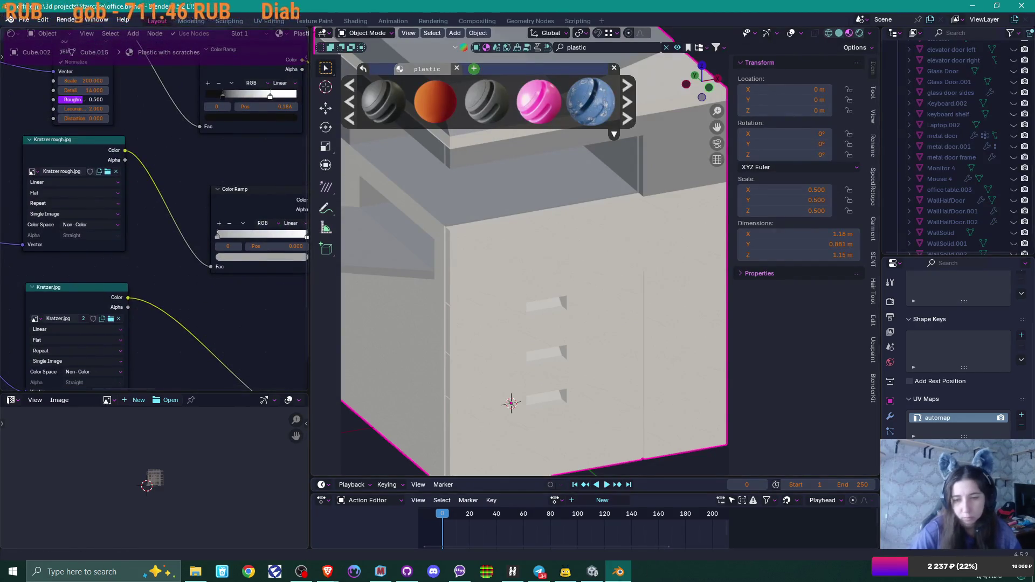
pyautogui.click(195, 570)
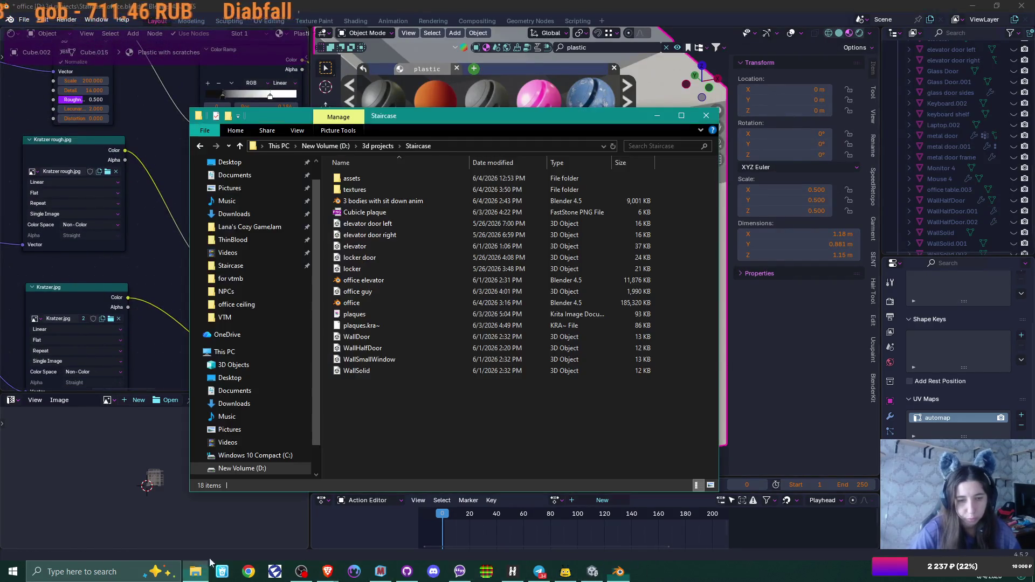
# View Kratzer.jpg from the textures folder full size in FastStone, then return to Blender
pyautogui.doubleClick(370, 189)
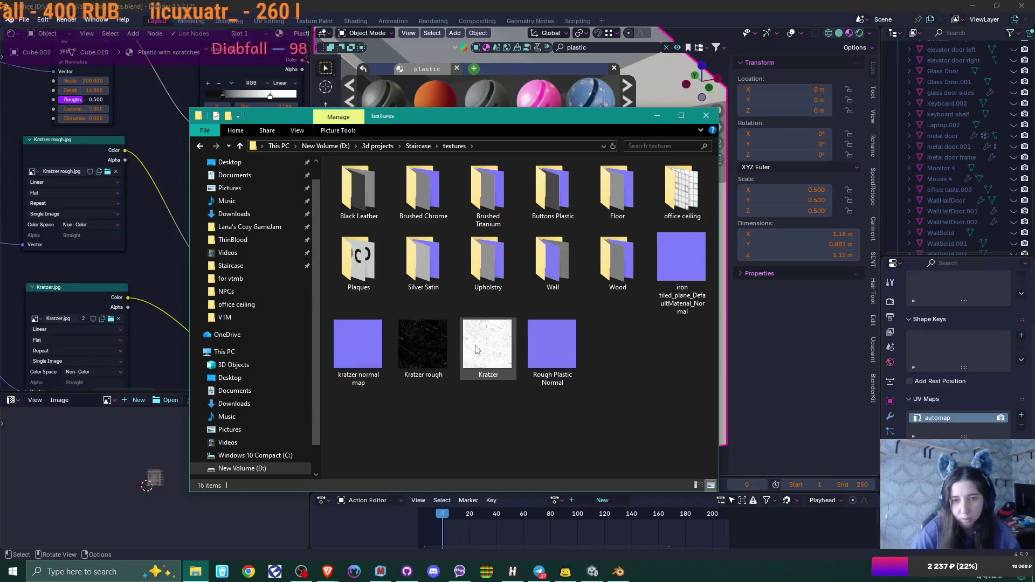
pyautogui.moveTo(475, 349)
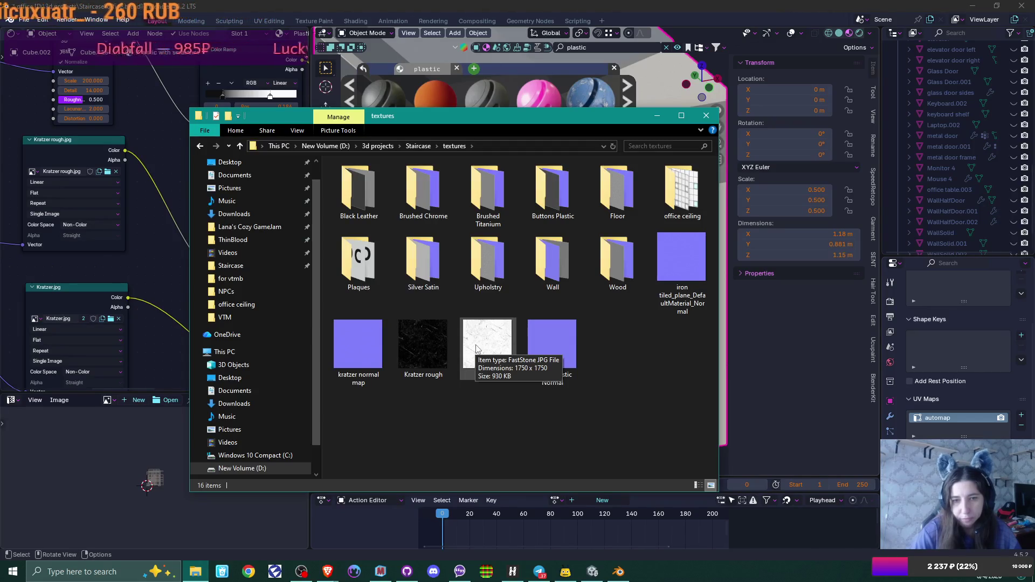
pyautogui.doubleClick(488, 340)
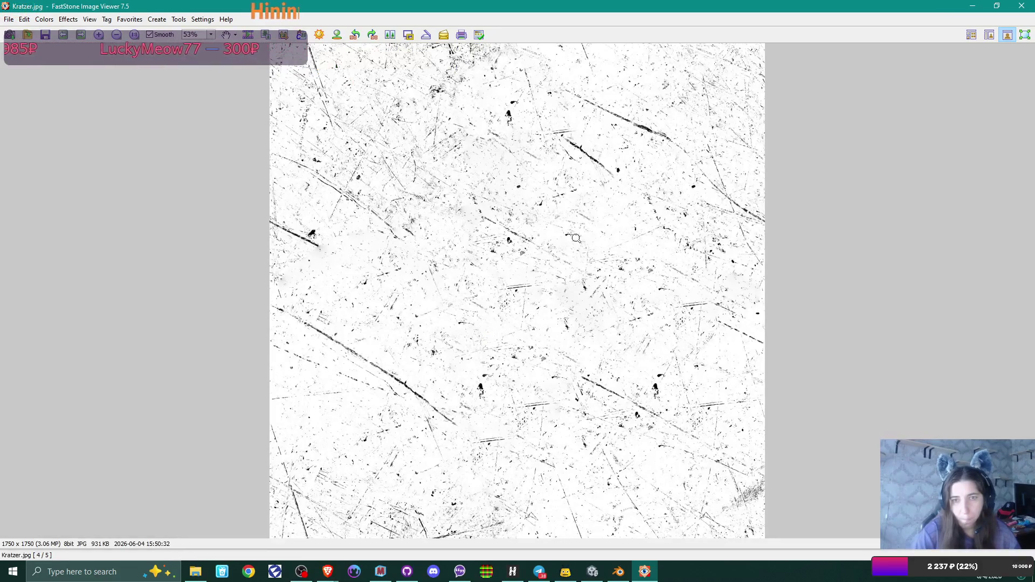
pyautogui.click(1021, 5)
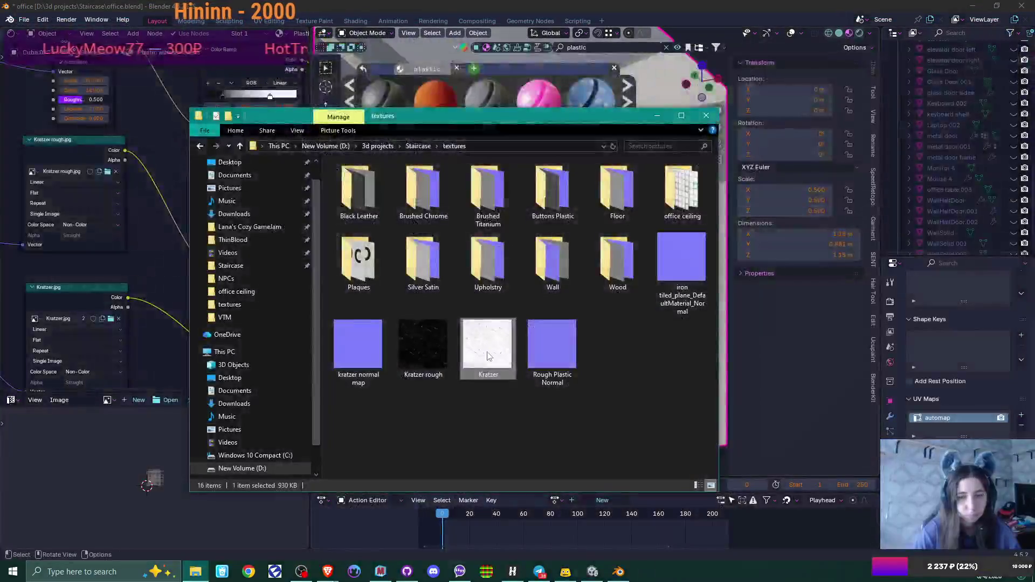
pyautogui.click(155, 109)
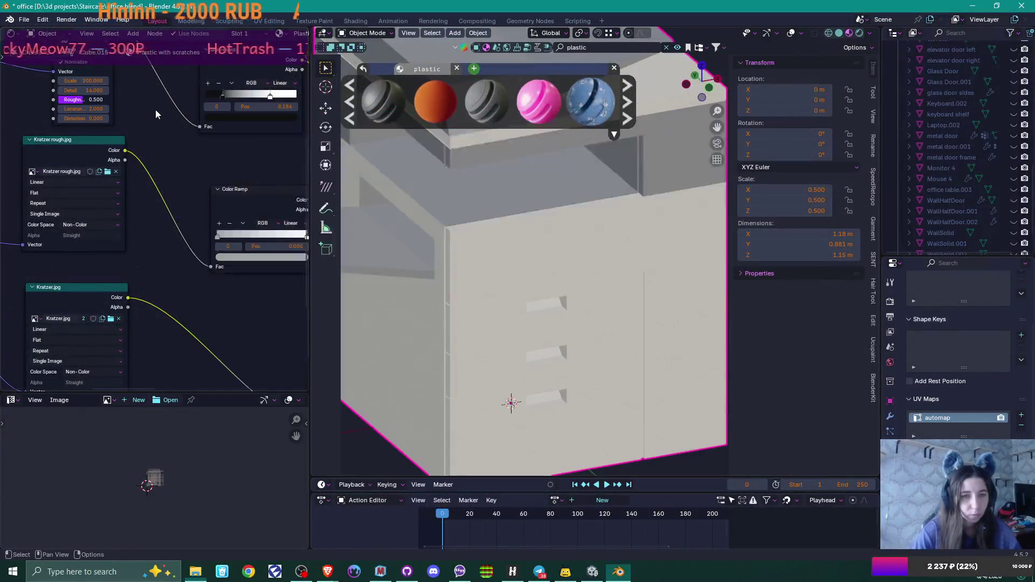
# Pan across the Kratzer, Noise Texture and Color Ramp nodes, then widen the 3D viewport
pyautogui.moveTo(160, 112); pyautogui.dragTo(135, 336, button='middle')
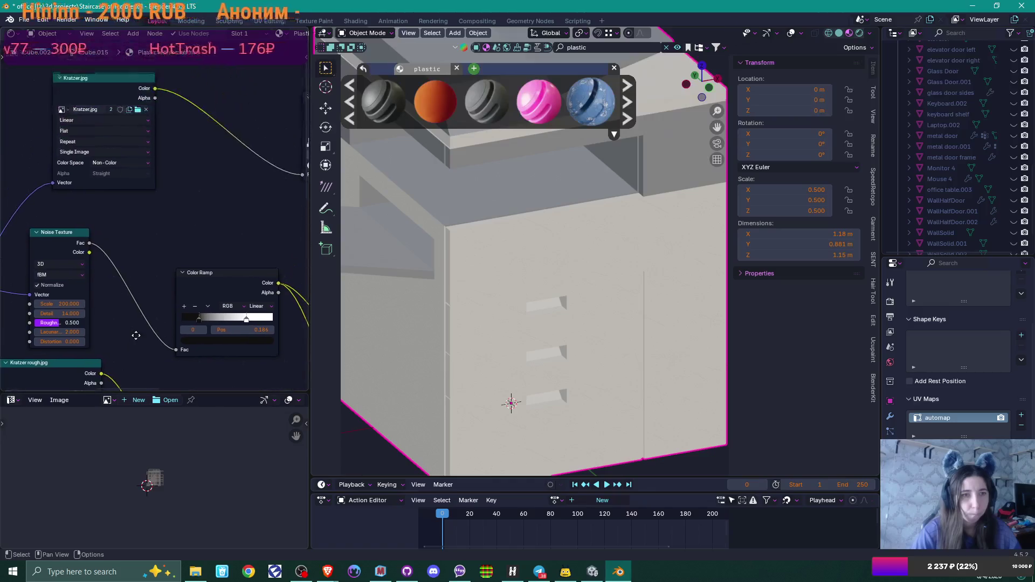
pyautogui.moveTo(197, 210)
pyautogui.mouseDown(button='middle')
pyautogui.moveTo(192, 269)
pyautogui.moveTo(85, 264)
pyautogui.mouseUp(button='middle')
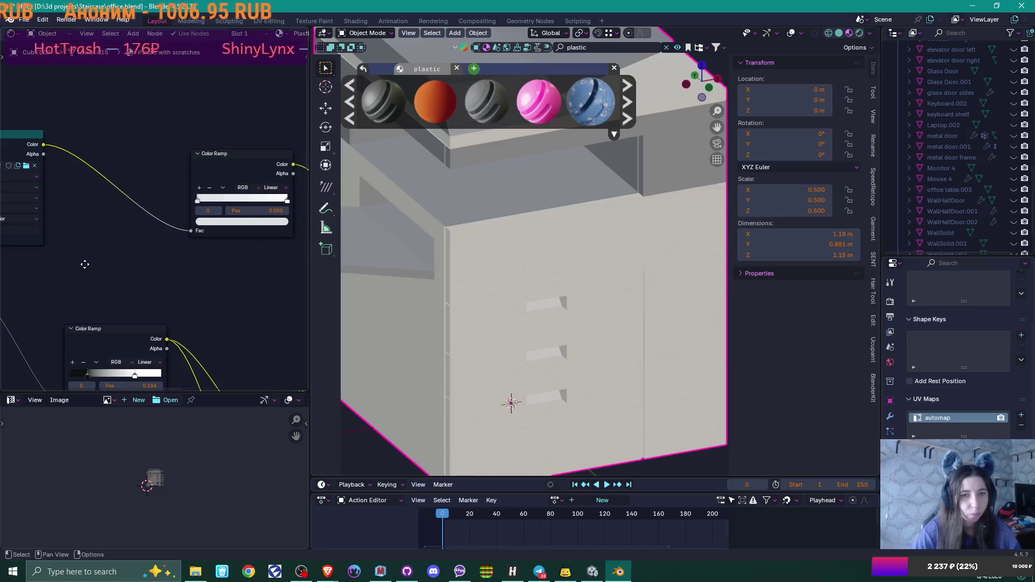
pyautogui.moveTo(85, 265)
pyautogui.mouseDown(button='middle')
pyautogui.moveTo(164, 270)
pyautogui.moveTo(43, 266)
pyautogui.moveTo(108, 296)
pyautogui.moveTo(69, 298)
pyautogui.mouseUp(button='middle')
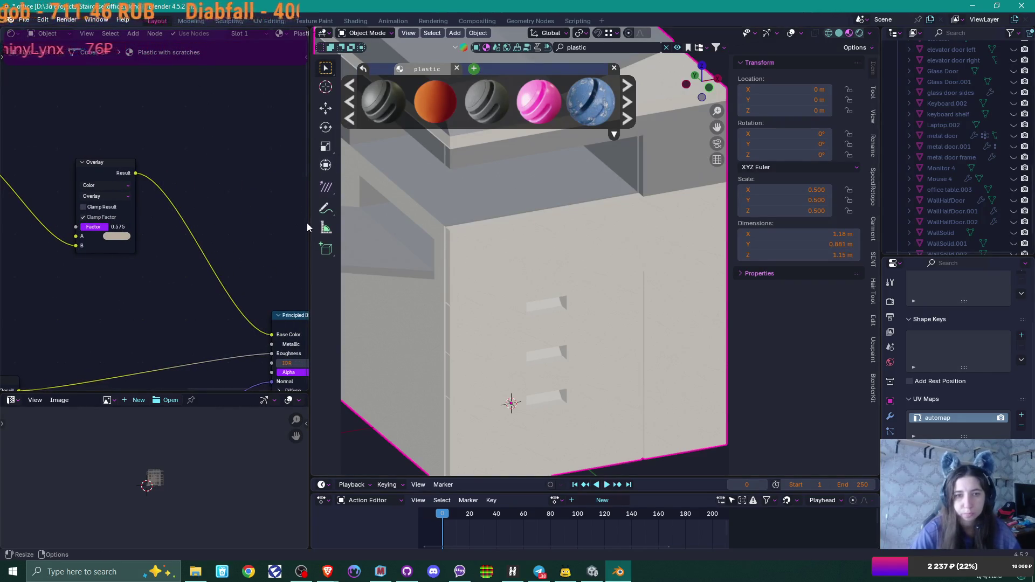
pyautogui.moveTo(307, 226); pyautogui.dragTo(106, 215)
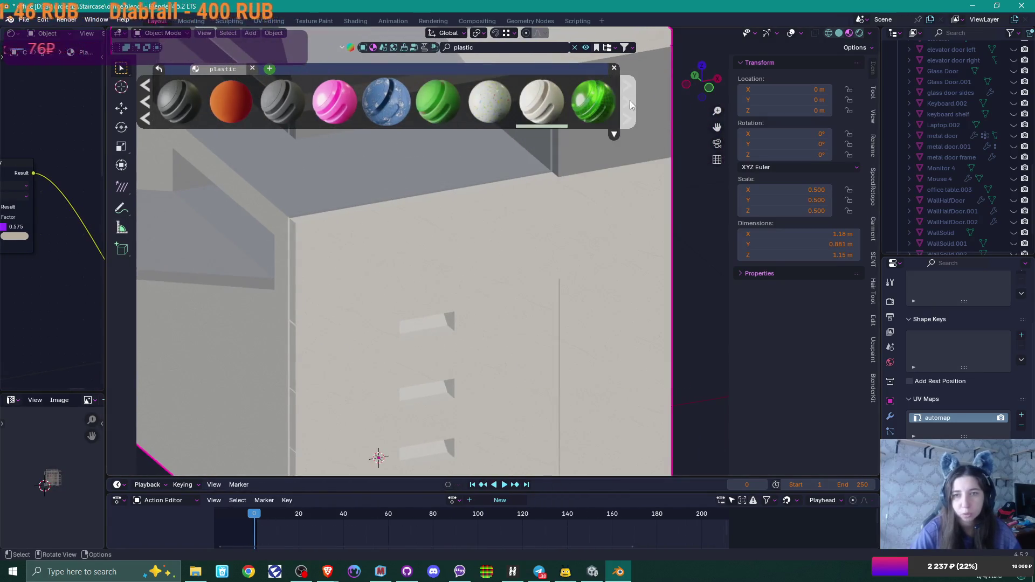
# Page through the 'plastic' results and apply the 'White plastic' library material to the copier
pyautogui.click(630, 100)
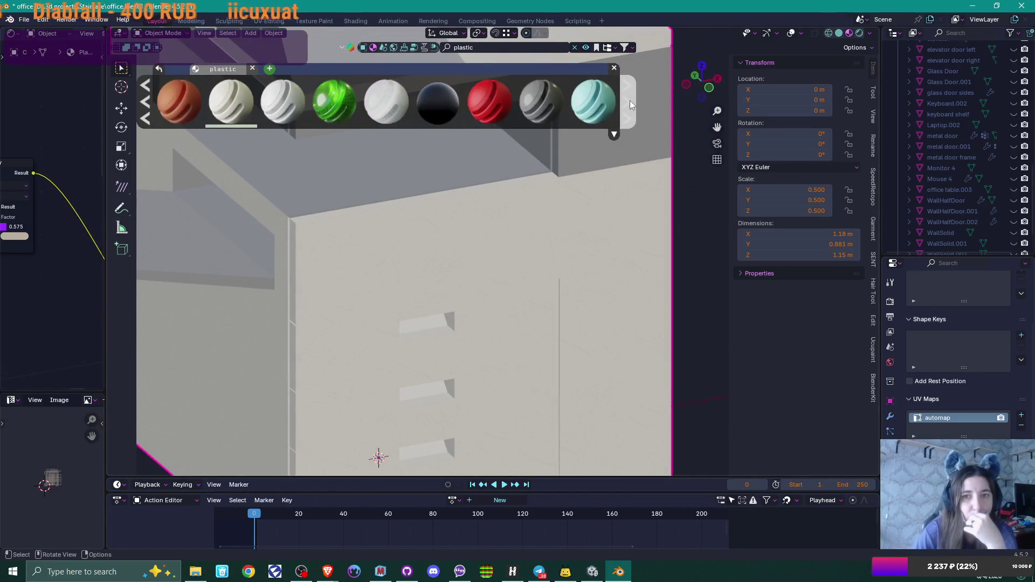
pyautogui.moveTo(275, 107)
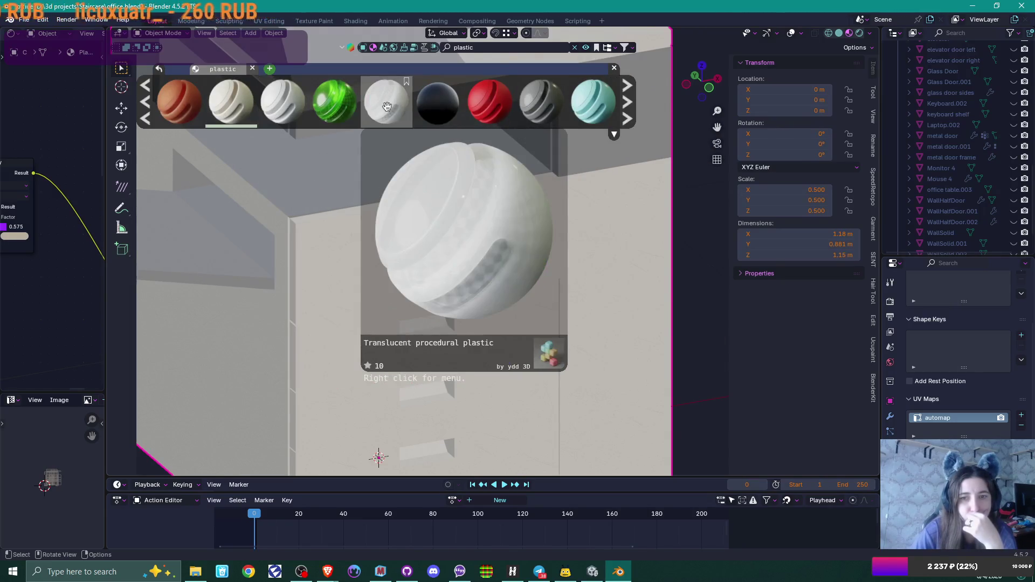
pyautogui.click(628, 105)
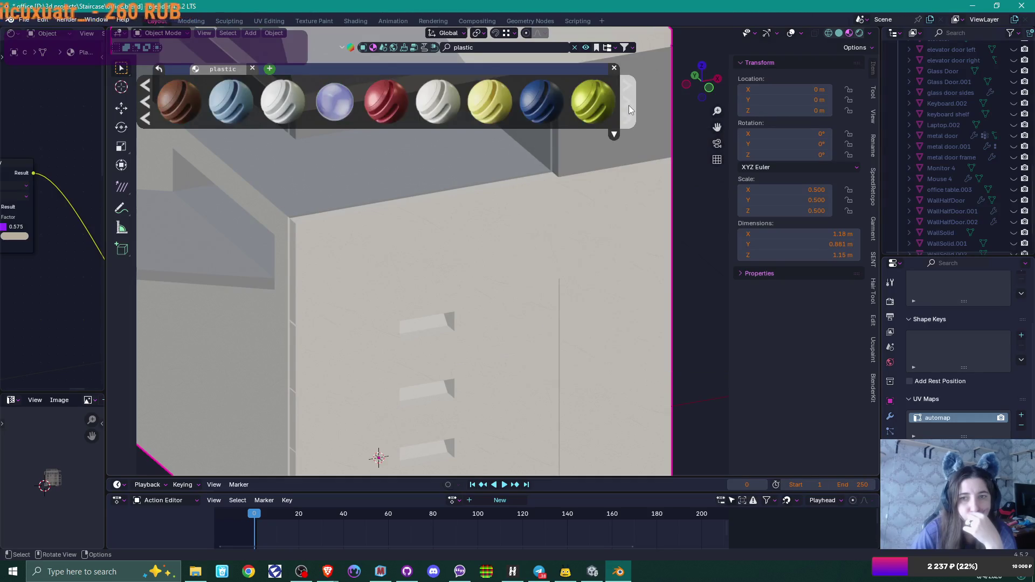
pyautogui.moveTo(432, 104)
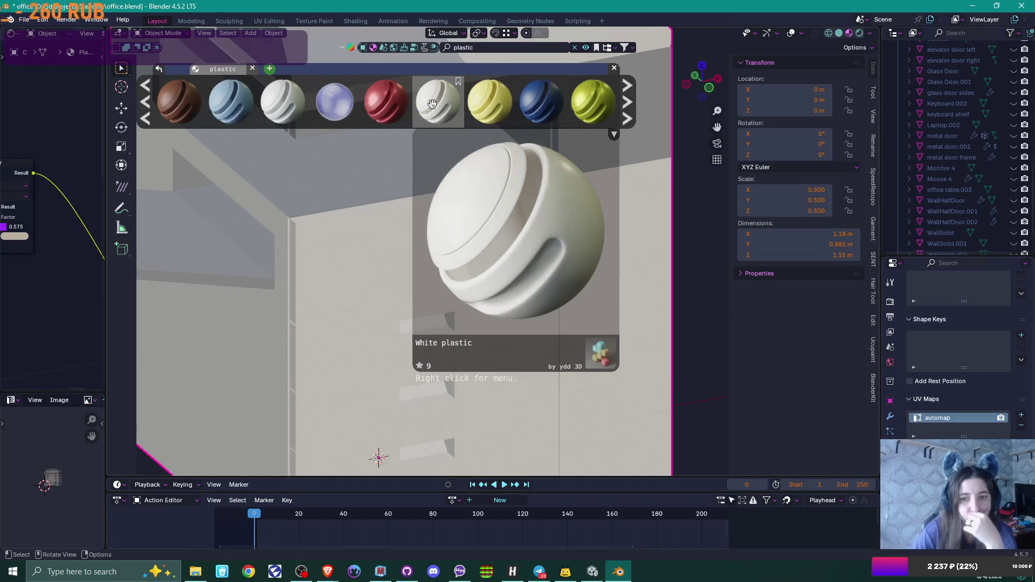
pyautogui.moveTo(289, 103)
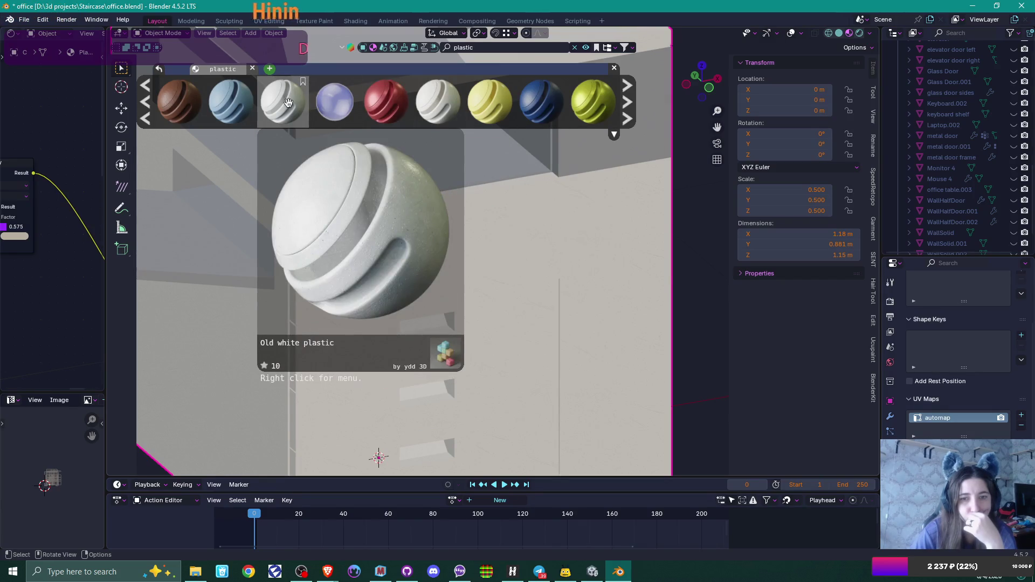
pyautogui.click(436, 103)
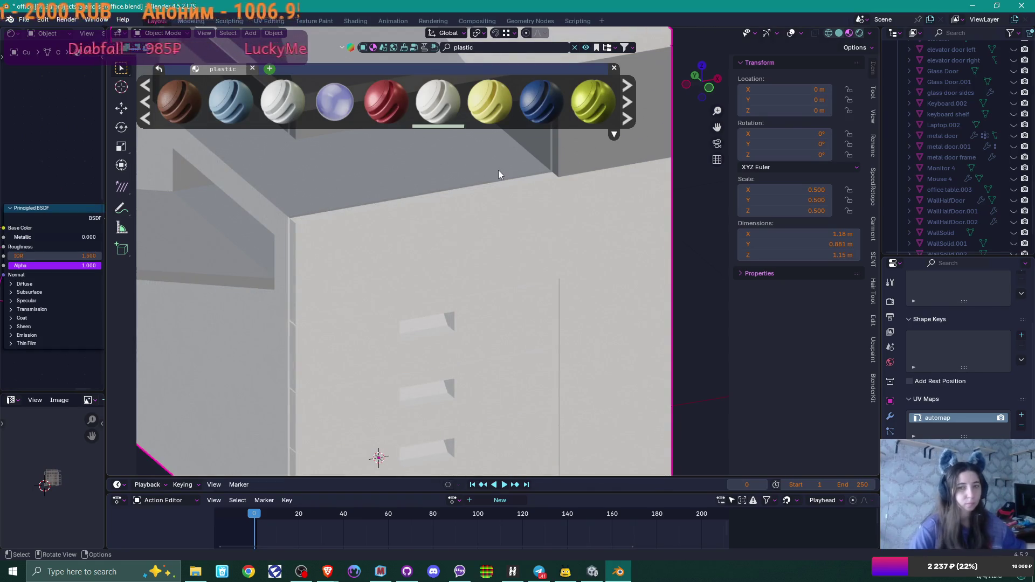
pyautogui.scroll(-4, 60, 188)
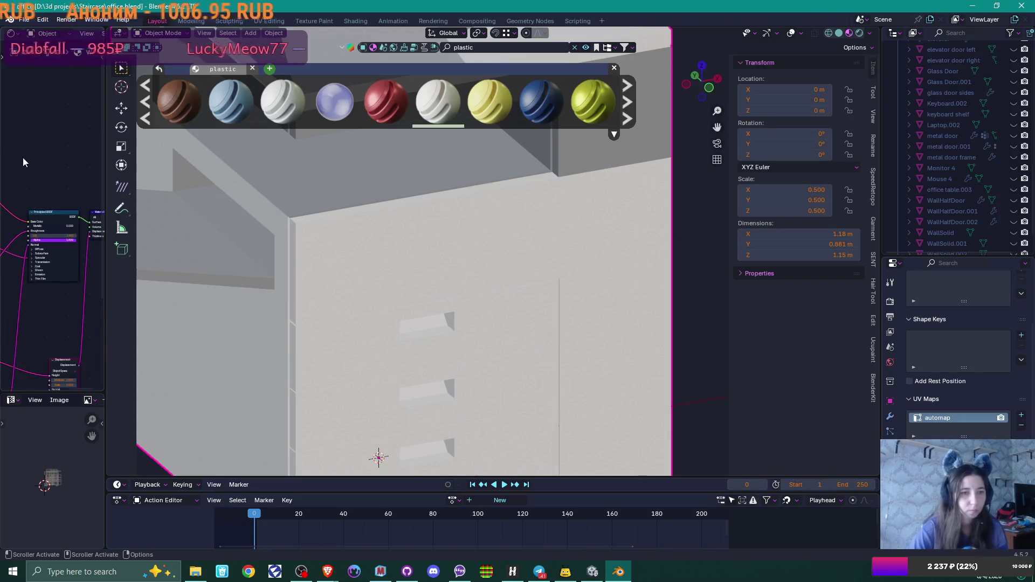
pyautogui.moveTo(54, 161); pyautogui.dragTo(98, 152, button='middle')
pyautogui.scroll(3, 54, 146)
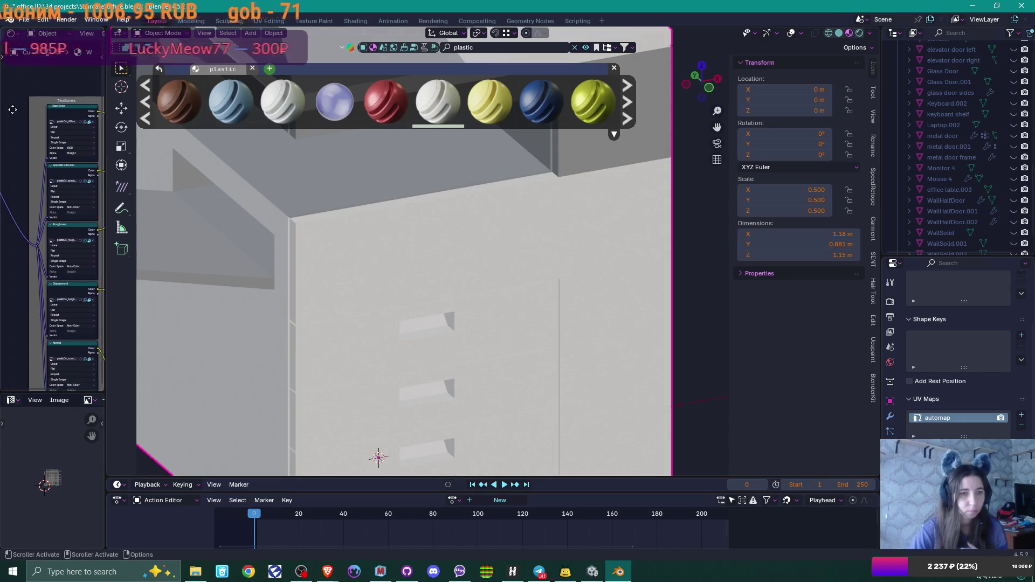
pyautogui.scroll(3, 54, 146)
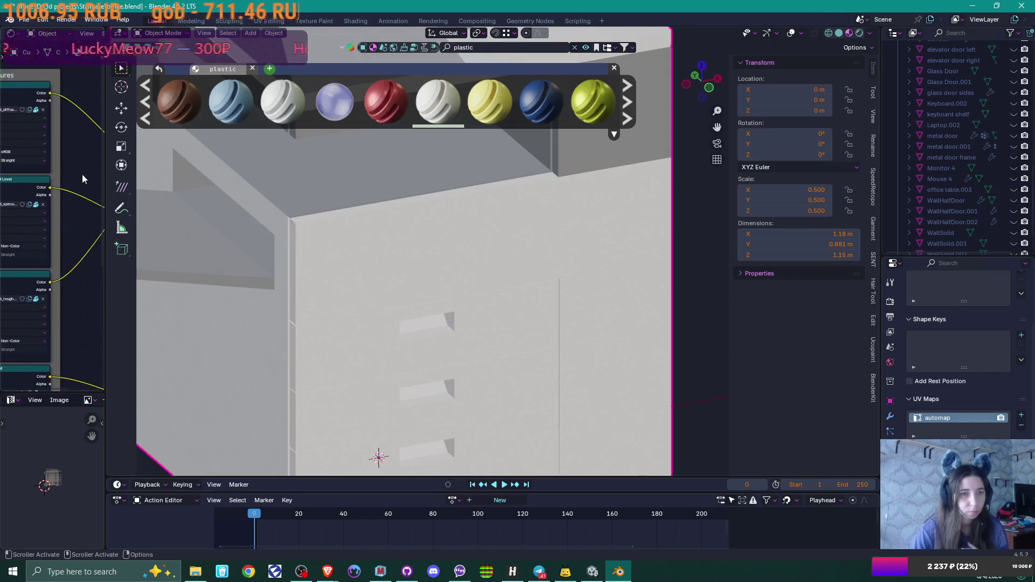
pyautogui.click(195, 572)
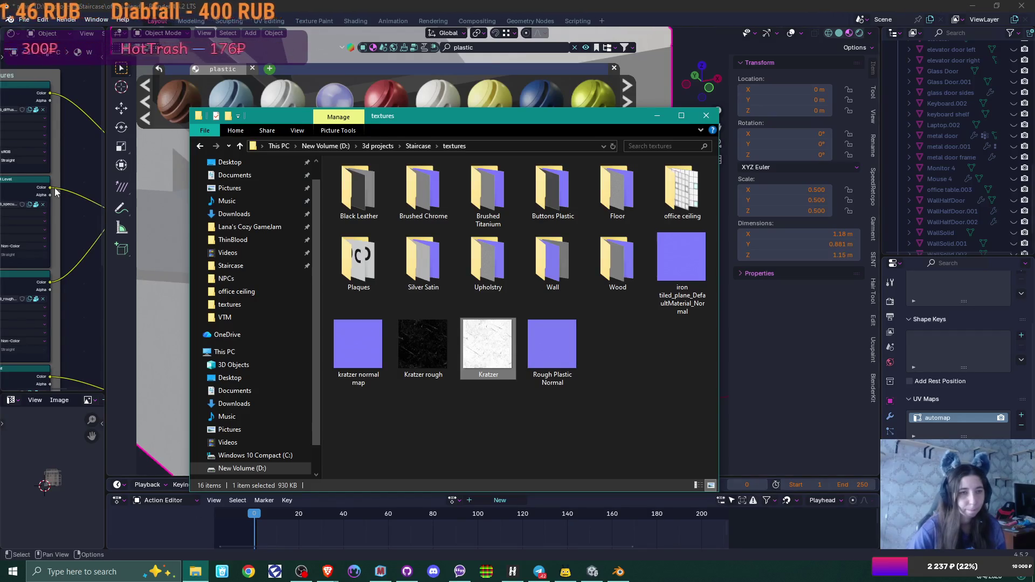
pyautogui.click(73, 160)
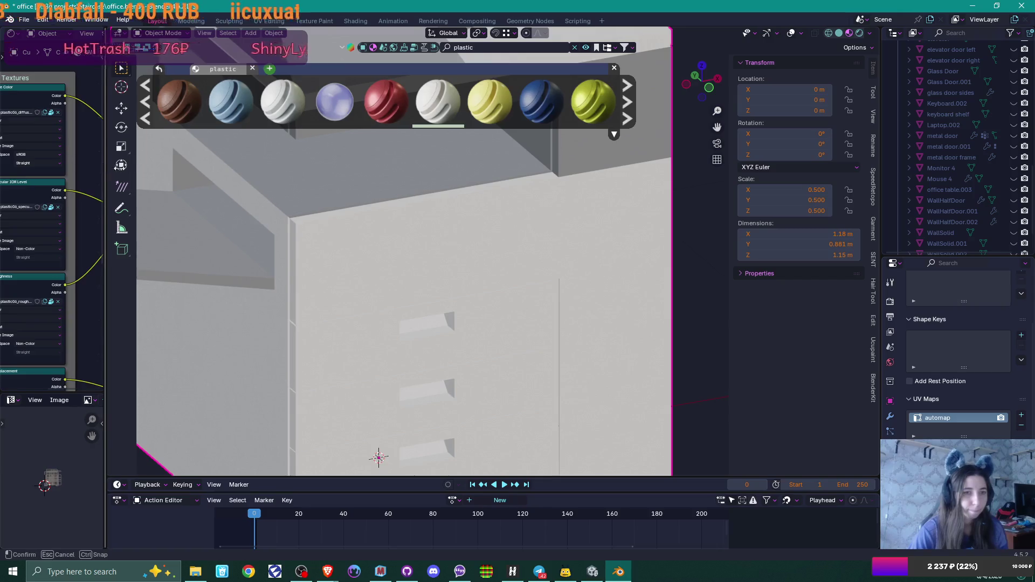
# Unpack the plastic06 diffuse, specular and roughness textures into the textures folder
pyautogui.moveTo(105, 165); pyautogui.dragTo(364, 165)
pyautogui.scroll(1, 256, 132)
pyautogui.scroll(1, 256, 132)
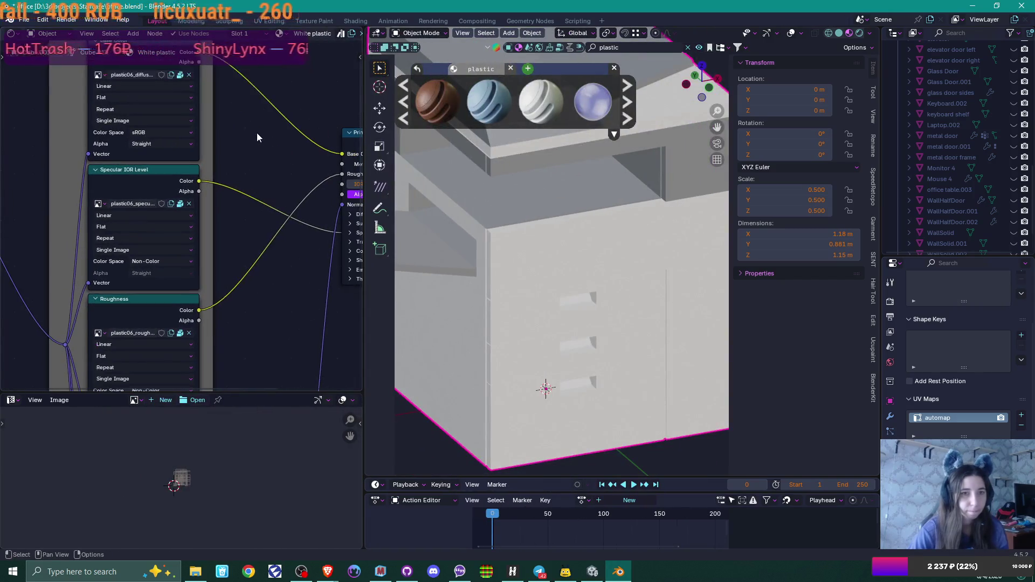
pyautogui.click(181, 77)
pyautogui.click(181, 77)
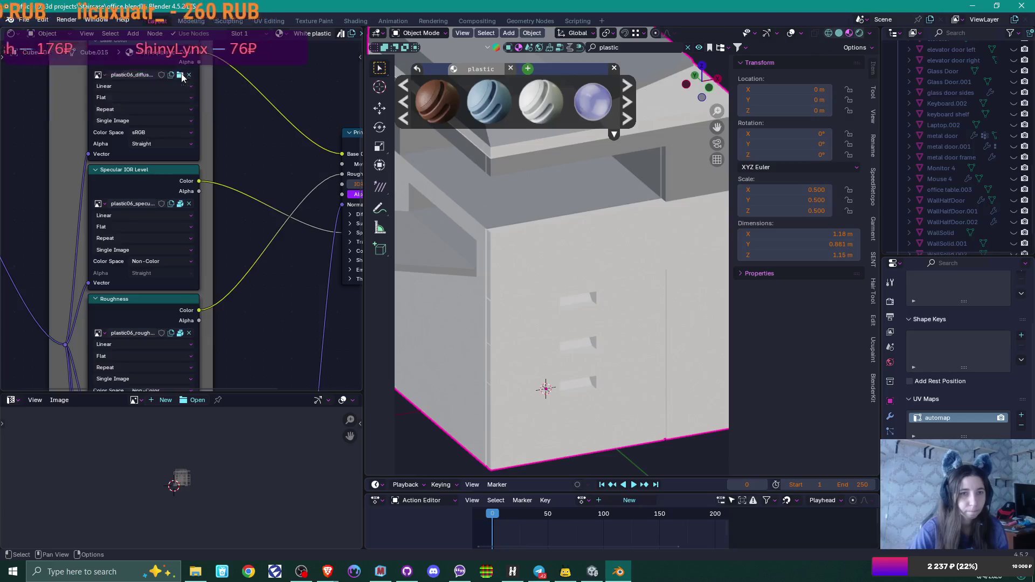
pyautogui.click(181, 204)
pyautogui.click(181, 209)
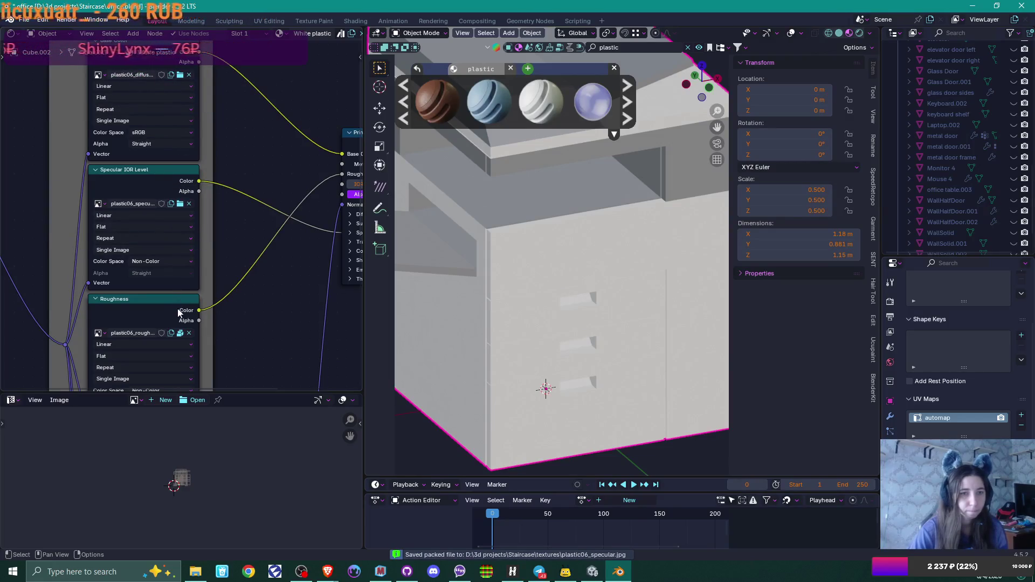
pyautogui.click(180, 334)
pyautogui.click(182, 341)
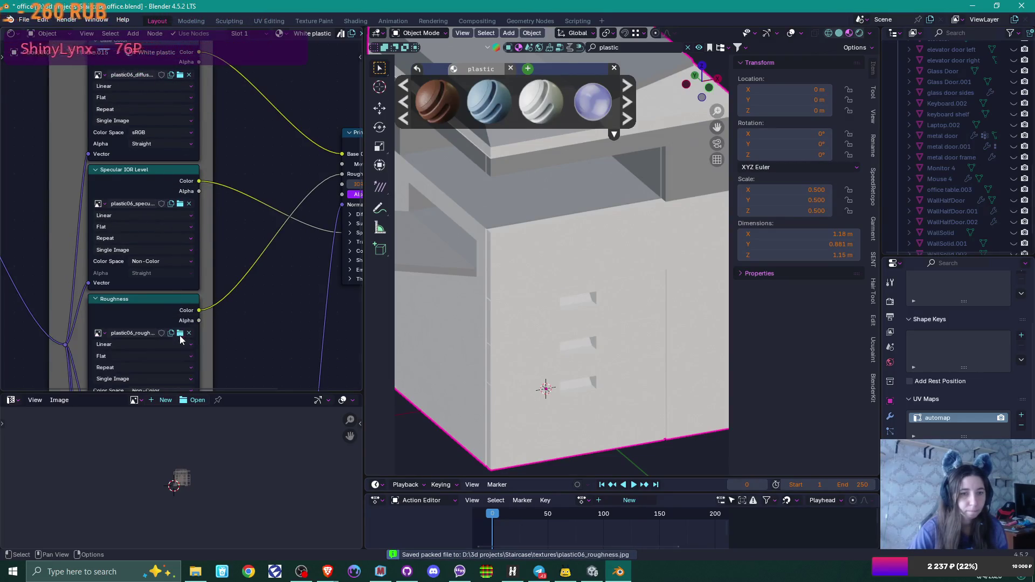
# Unpack plastic06_height.tif and the normal map into the textures folder too
pyautogui.scroll(-1, 231, 319)
pyautogui.moveTo(231, 319); pyautogui.dragTo(235, 80, button='middle')
pyautogui.click(180, 221)
pyautogui.click(175, 227)
pyautogui.moveTo(245, 239); pyautogui.dragTo(245, 179, button='middle')
pyautogui.click(178, 271)
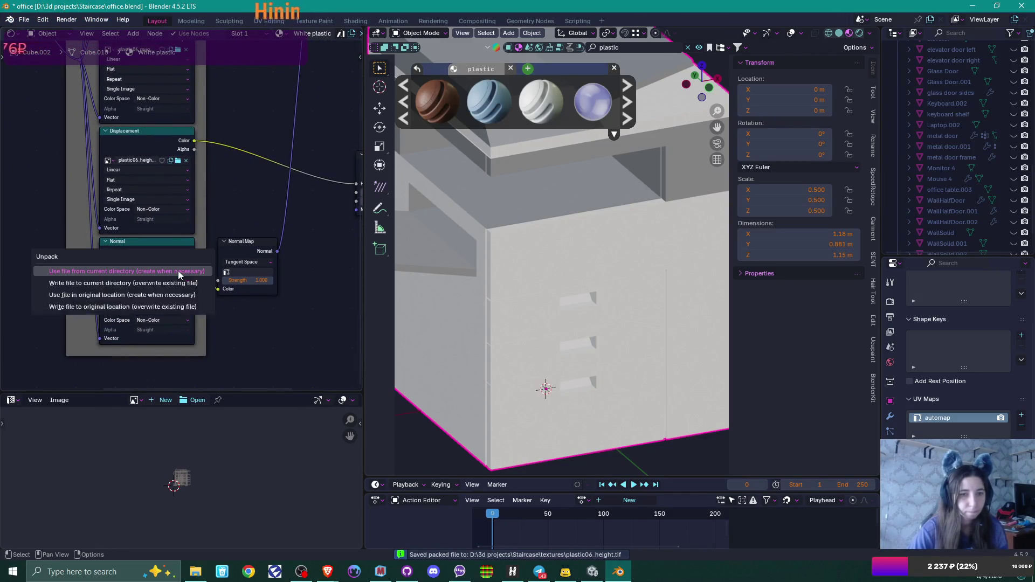
pyautogui.click(176, 277)
pyautogui.moveTo(250, 93)
pyautogui.mouseDown(button='middle')
pyautogui.moveTo(196, 172)
pyautogui.moveTo(179, 231)
pyautogui.mouseUp(button='middle')
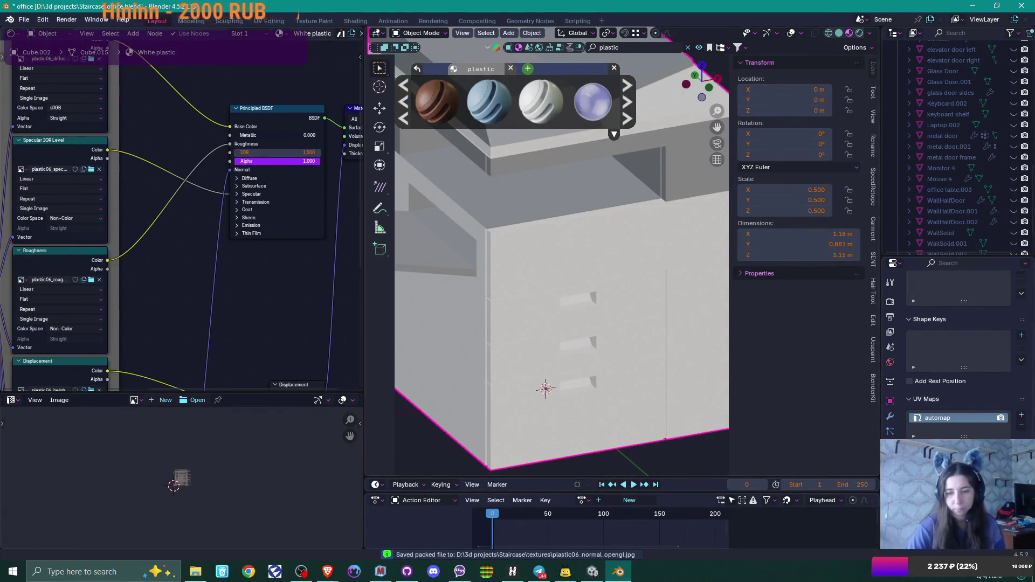
# Bring the textures folder's File Explorer window to the front
pyautogui.moveTo(571, 569)
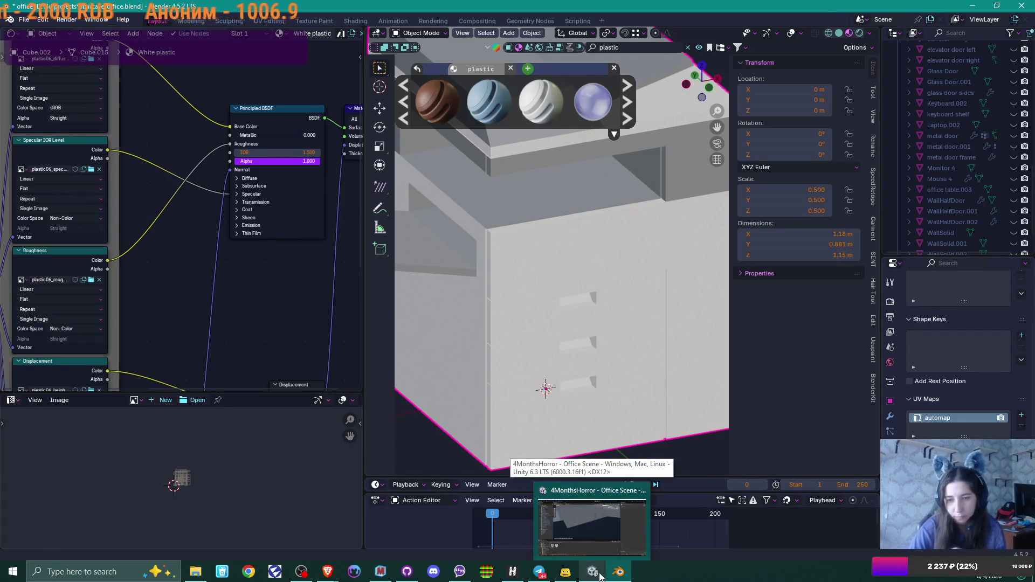
pyautogui.moveTo(195, 571)
pyautogui.click(203, 526)
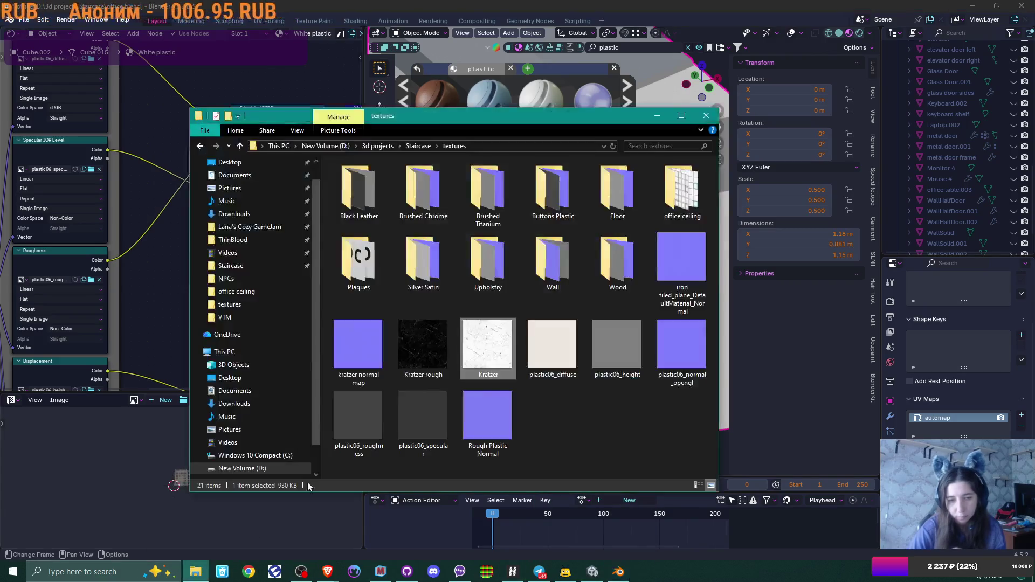
# Preview plastic06_diffuse and the normal map full size in FastStone, then close the viewer
pyautogui.click(568, 351)
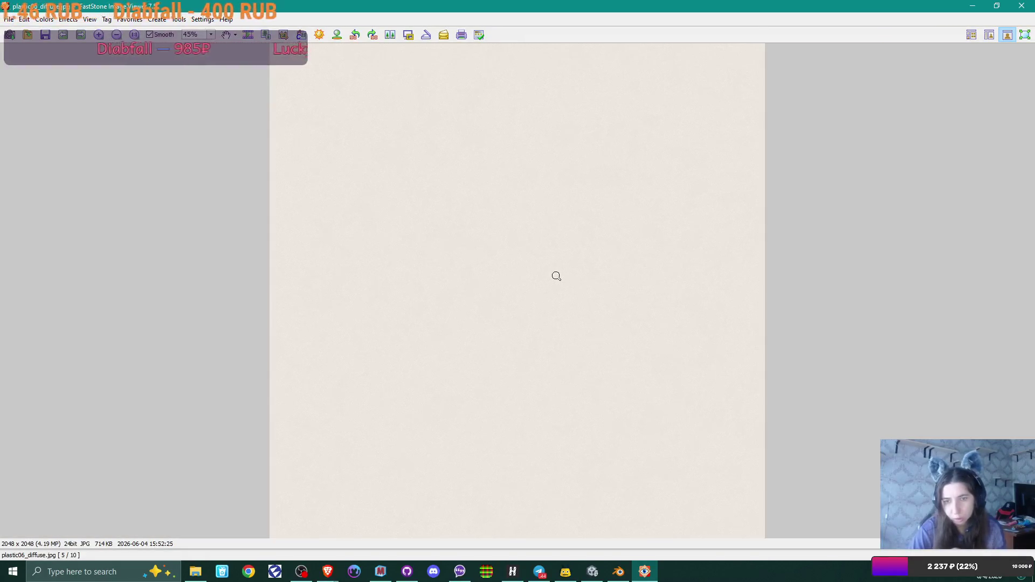
pyautogui.scroll(-1, 556, 275)
pyautogui.scroll(-1, 556, 276)
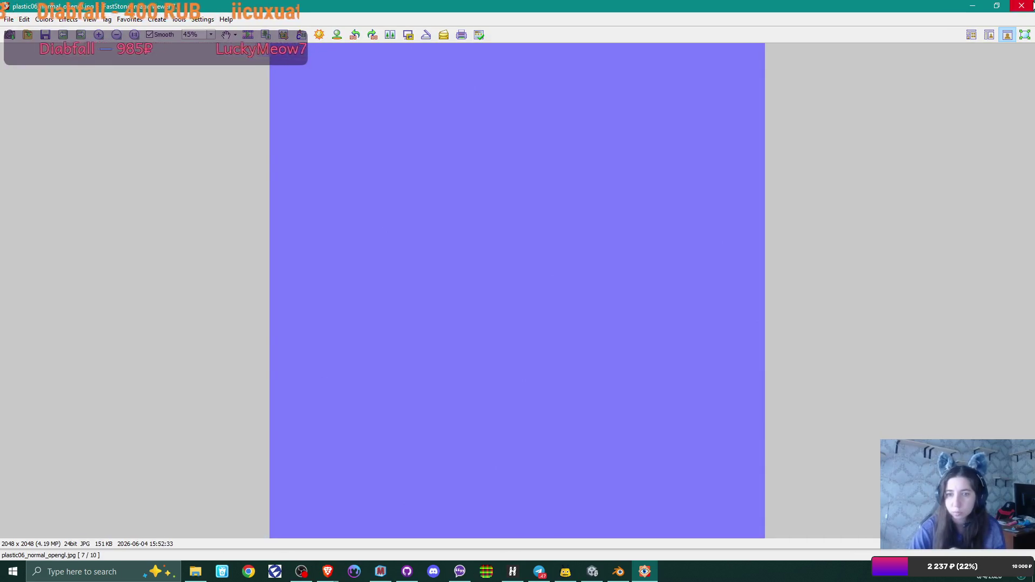
pyautogui.click(523, 257)
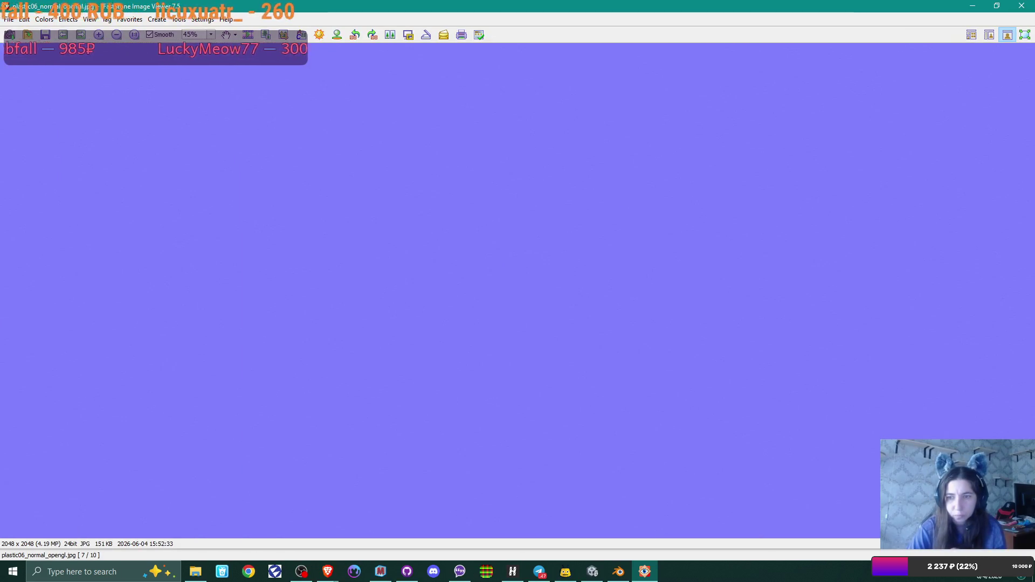
pyautogui.click(602, 280)
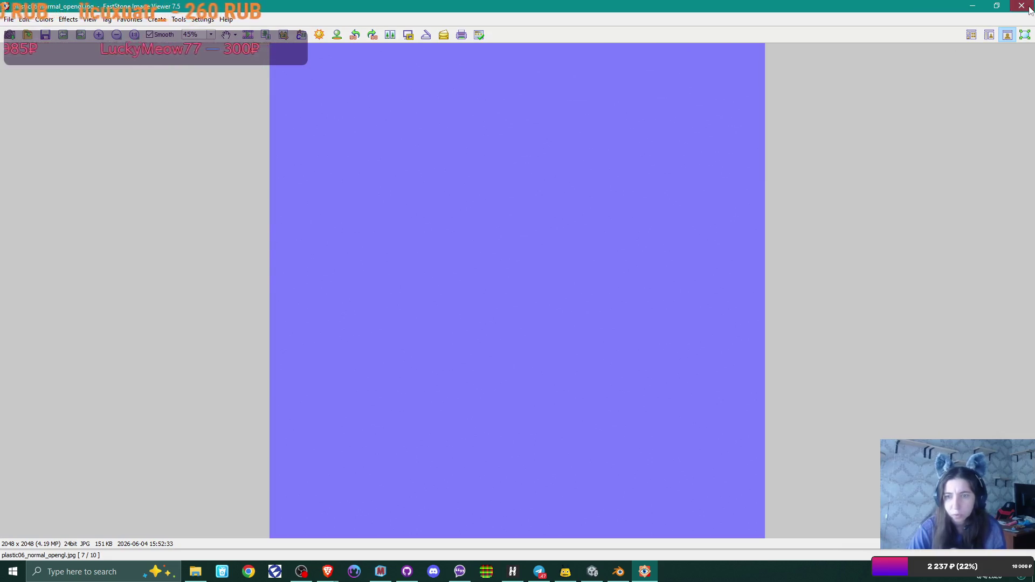
pyautogui.click(1022, 7)
pyautogui.rightClick(589, 410)
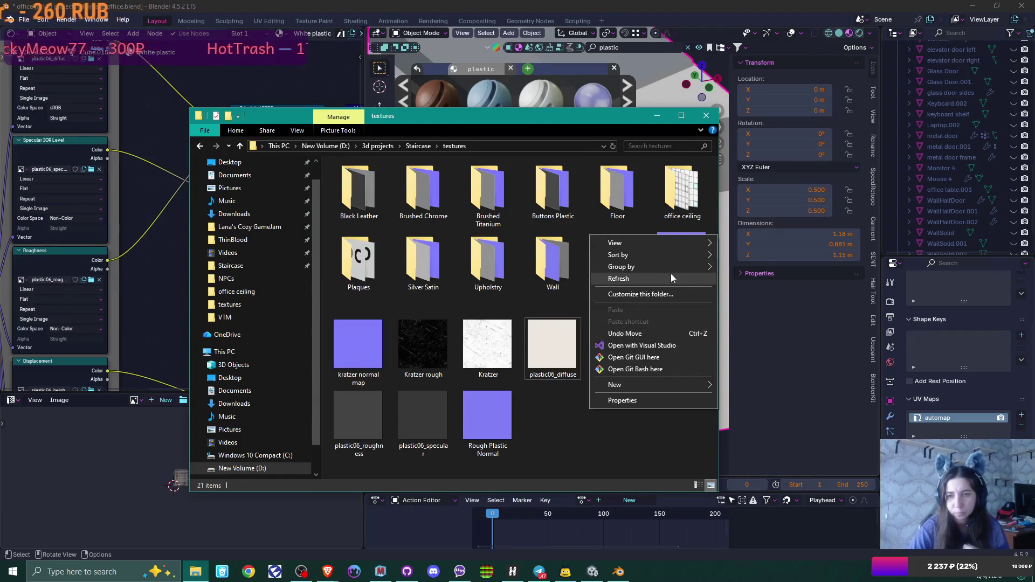
# Create a new folder named 'Copier Plastic light' inside the textures folder
pyautogui.moveTo(681, 382)
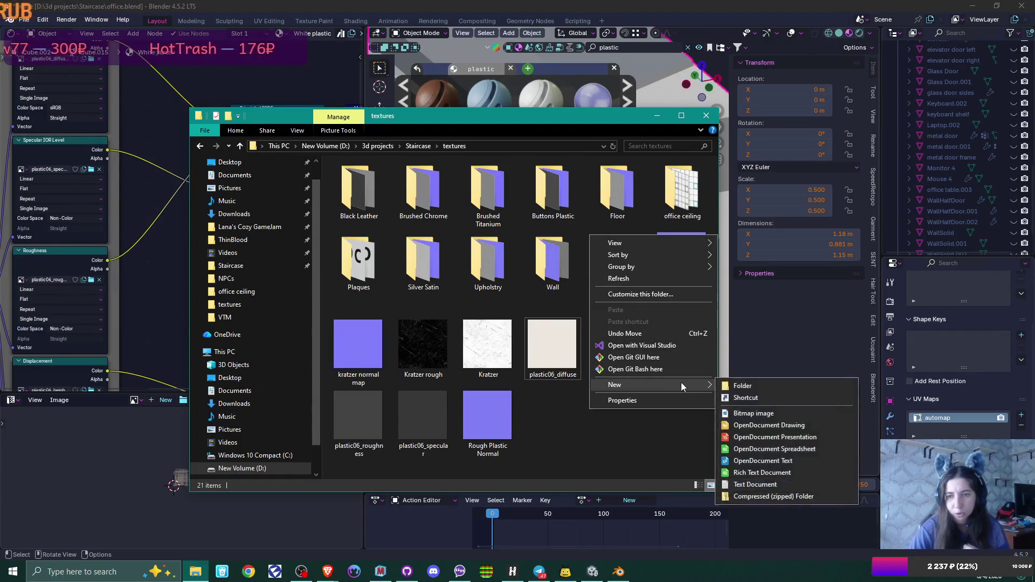
pyautogui.click(753, 386)
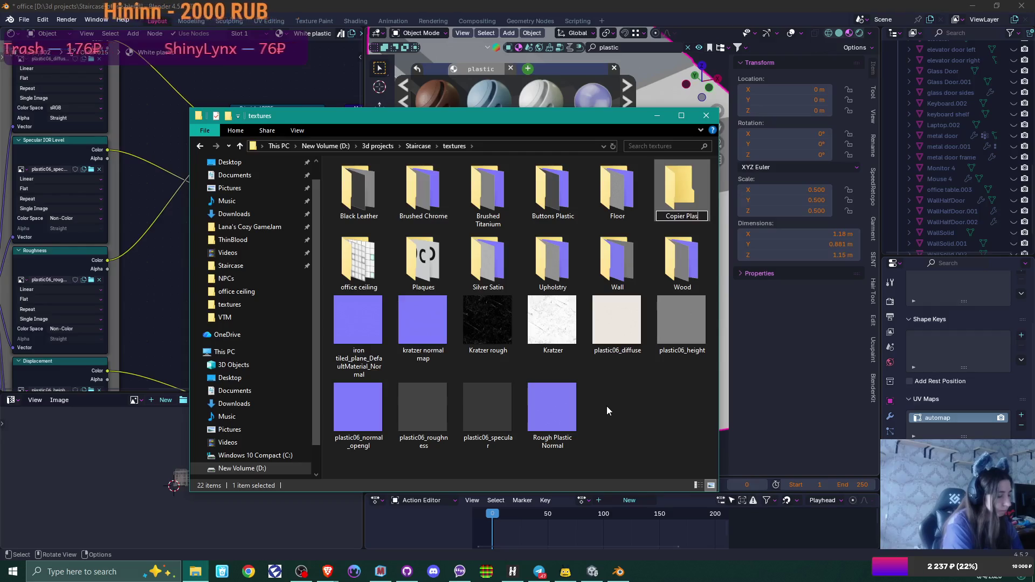
pyautogui.write('Copier Plastic lig')
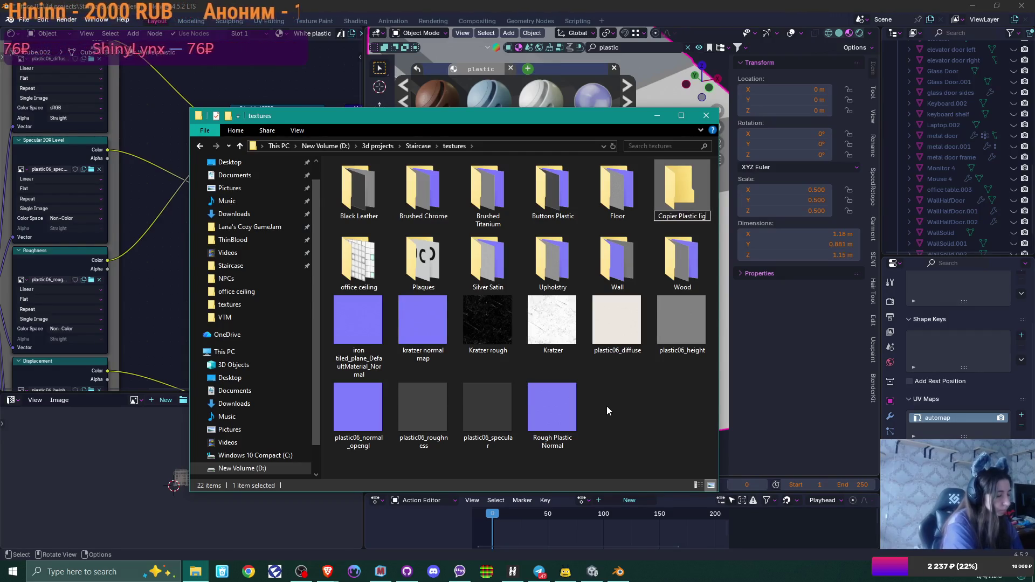
pyautogui.write('ht')
pyautogui.press('Return')
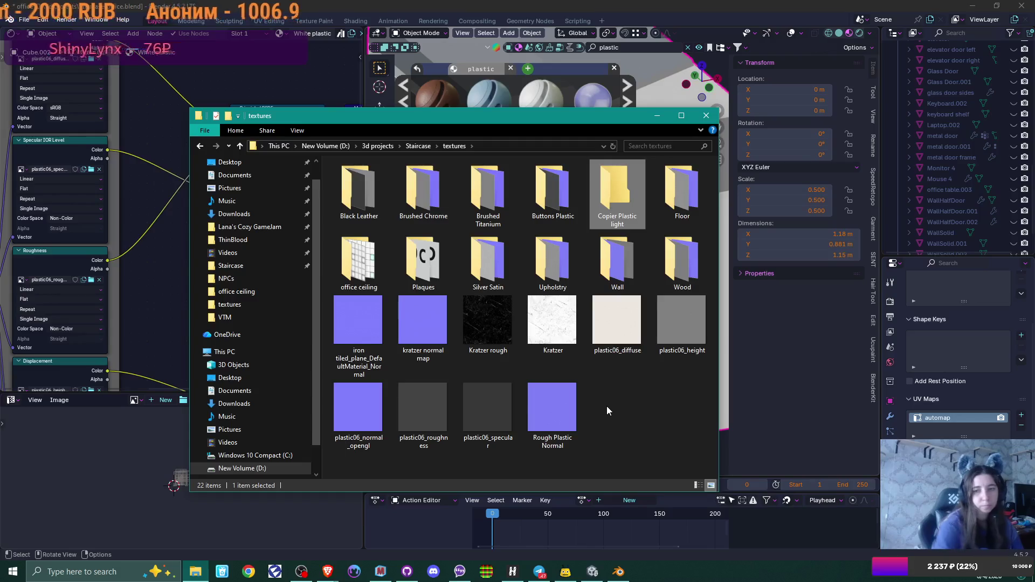
# Move the five plastic06 images into 'Copier Plastic light' and return to Blender
pyautogui.click(625, 348)
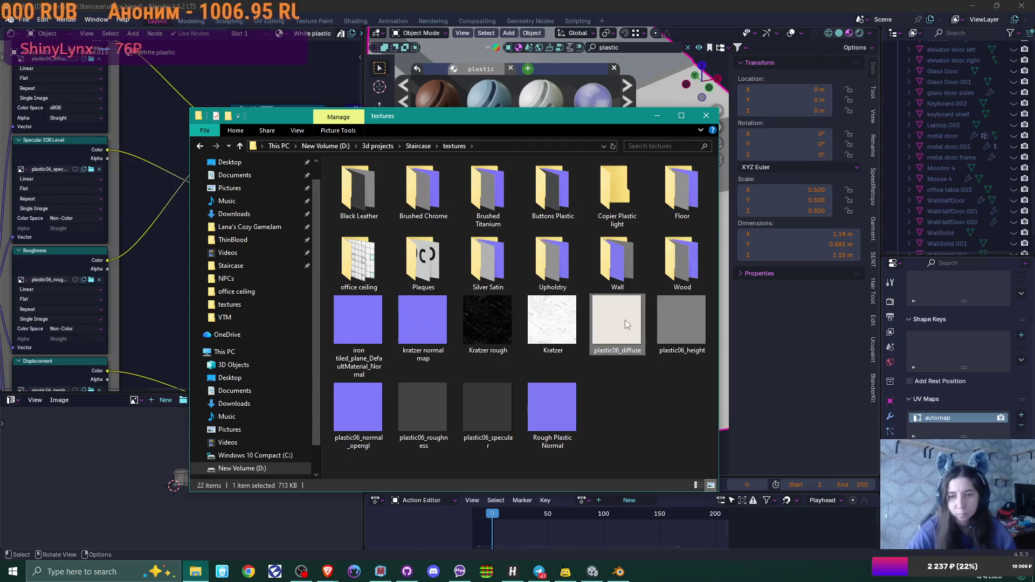
pyautogui.keyDown('shift'); pyautogui.click(466, 419); pyautogui.keyUp('shift')
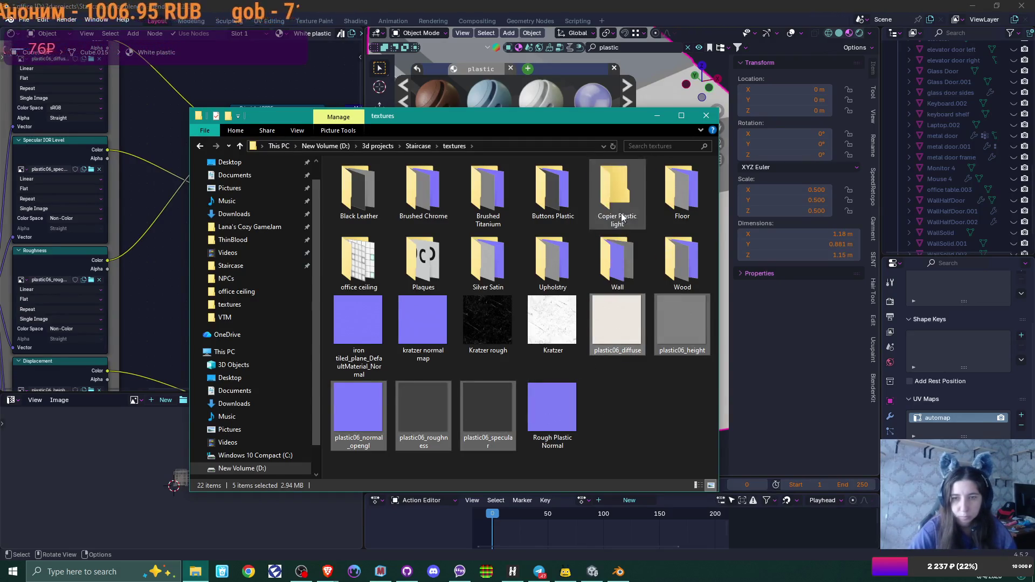
pyautogui.moveTo(622, 217); pyautogui.dragTo(618, 199)
pyautogui.hotkey('alt', 'Tab')
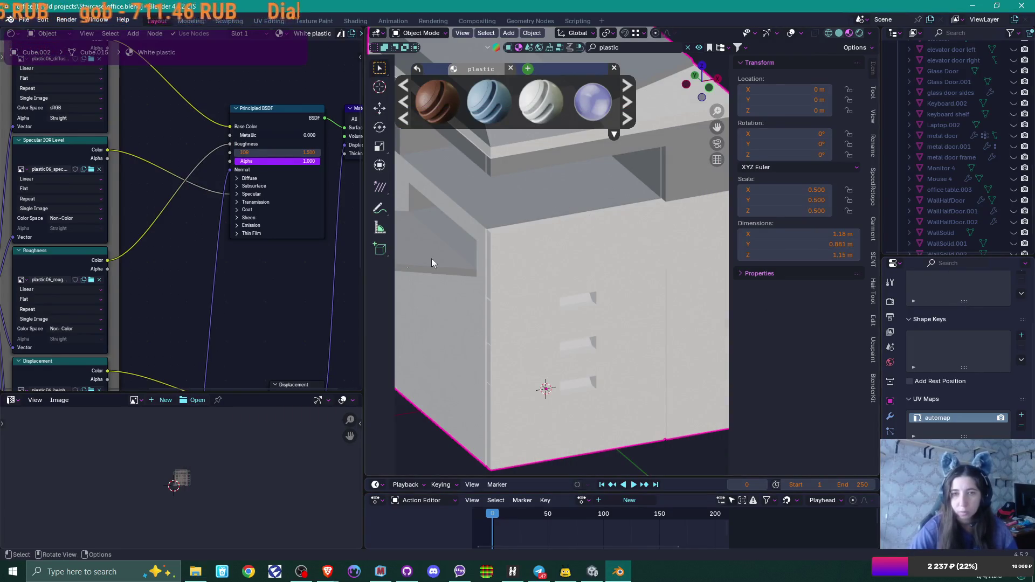
# Widen the 3D viewport and make the copier secondary material slot active
pyautogui.moveTo(360, 264); pyautogui.dragTo(139, 264)
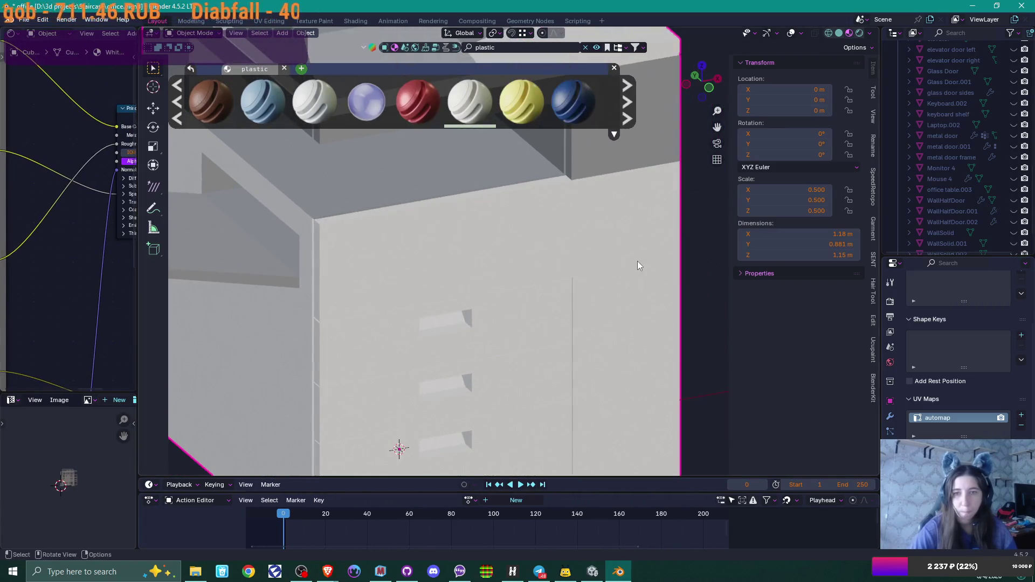
pyautogui.click(890, 490)
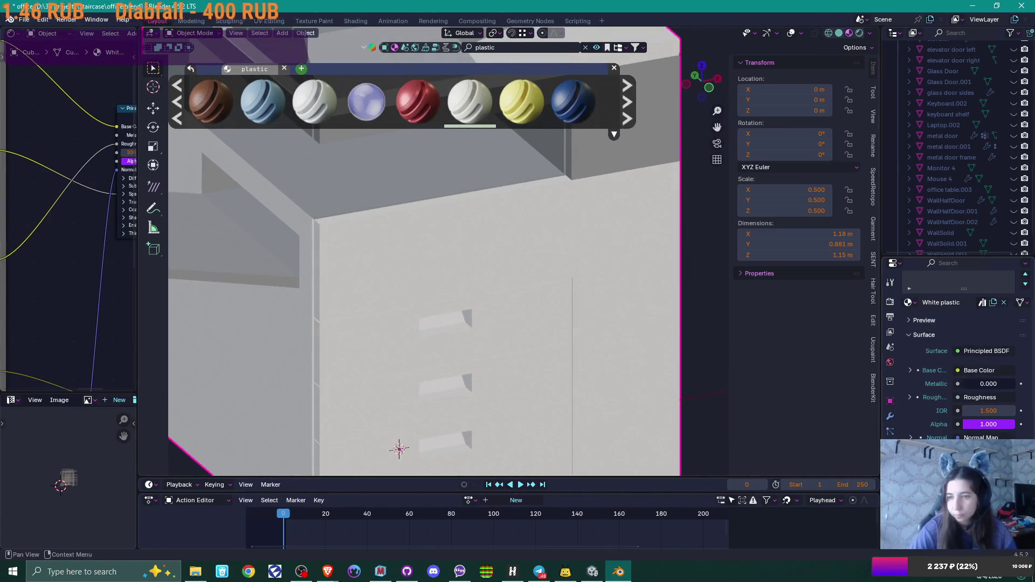
pyautogui.moveTo(946, 289); pyautogui.dragTo(946, 350)
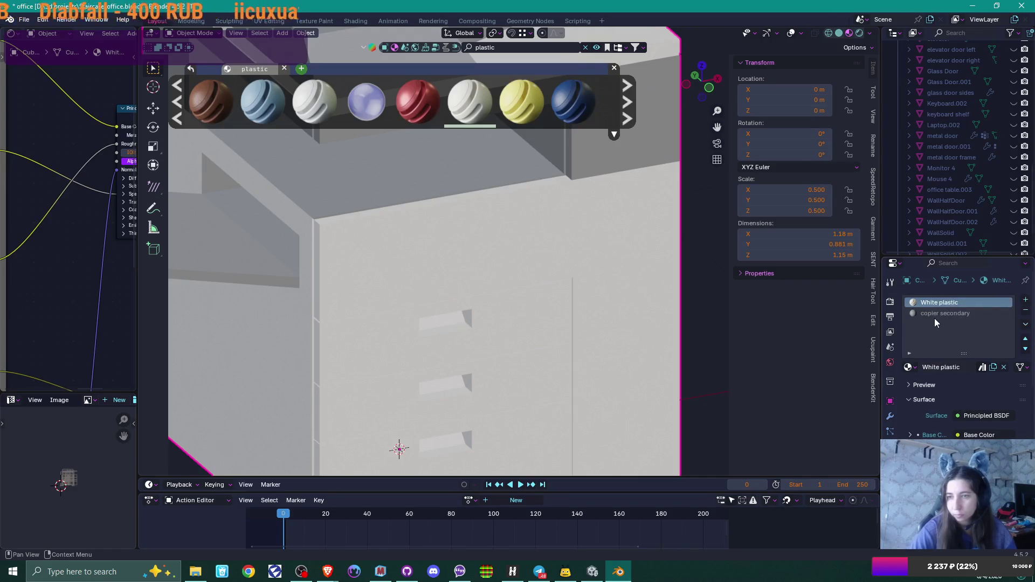
pyautogui.click(933, 315)
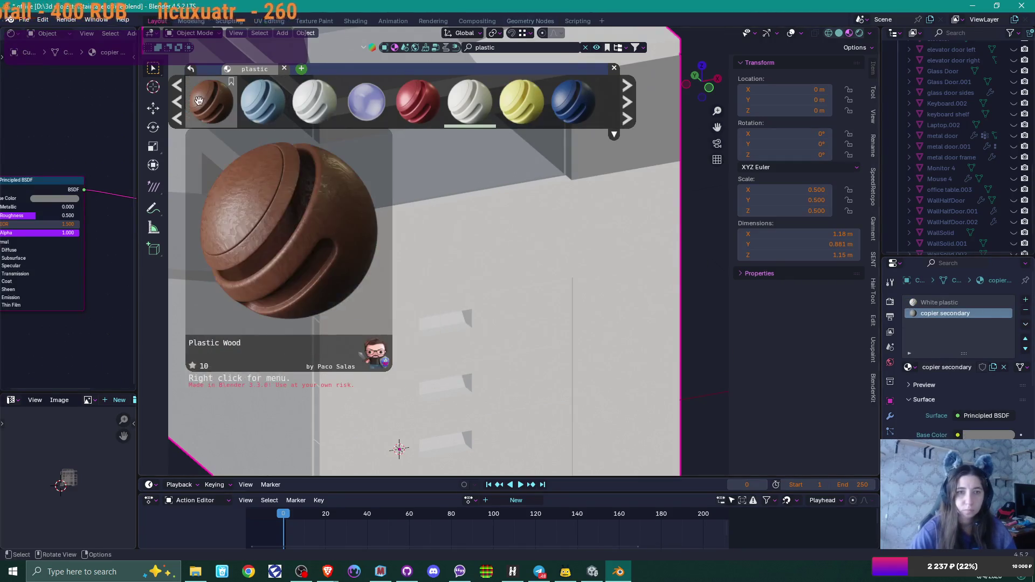
# Apply the BlenderKit 'Procedural pearl gray painted' plastic to that slot
pyautogui.click(627, 101)
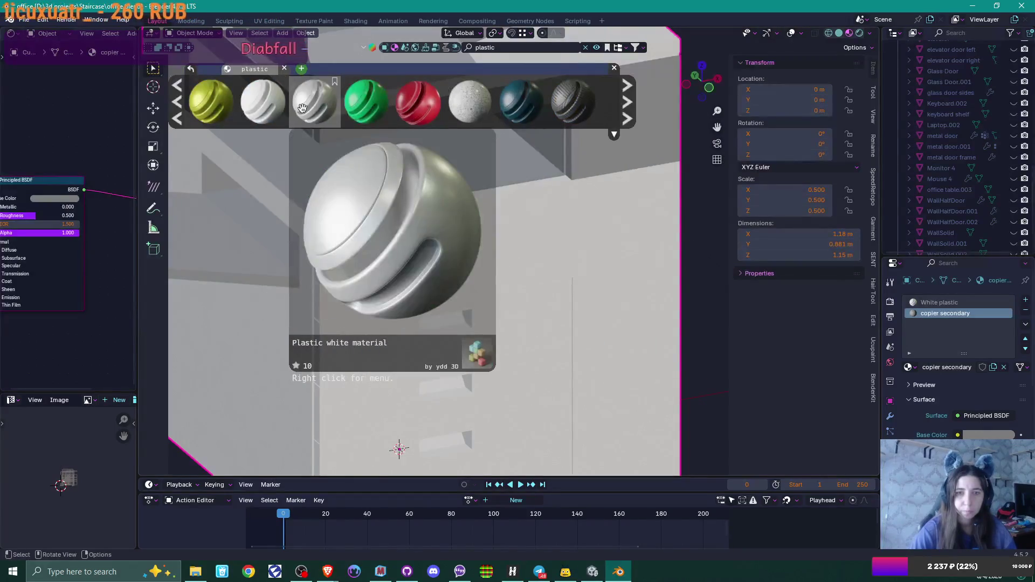
pyautogui.click(629, 102)
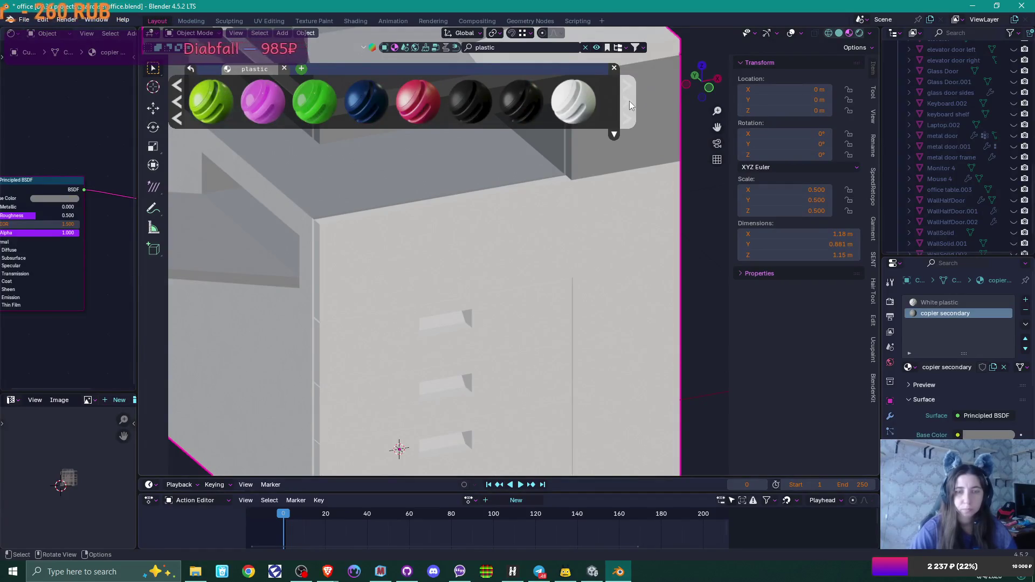
pyautogui.click(629, 101)
pyautogui.click(629, 102)
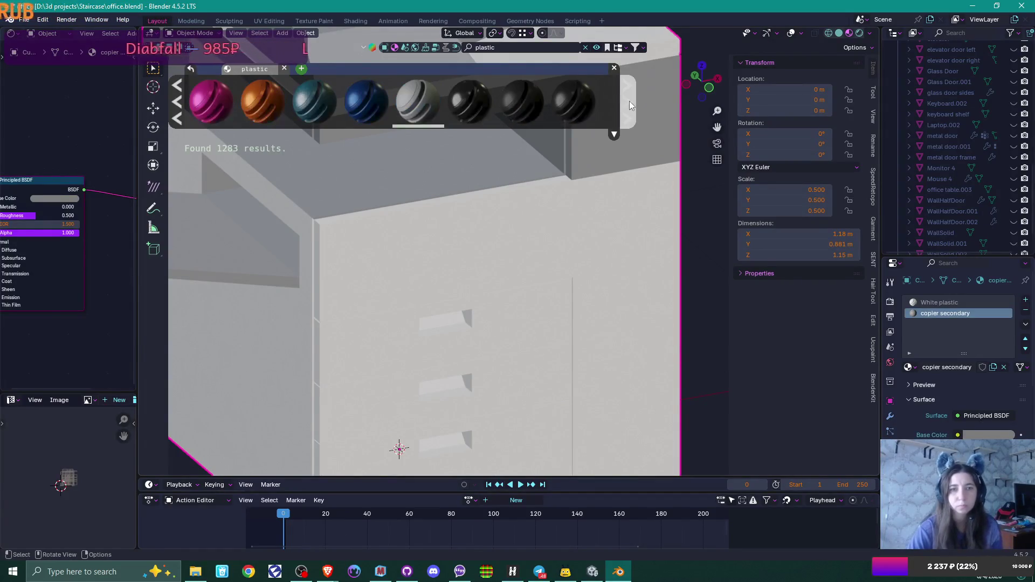
pyautogui.moveTo(430, 101)
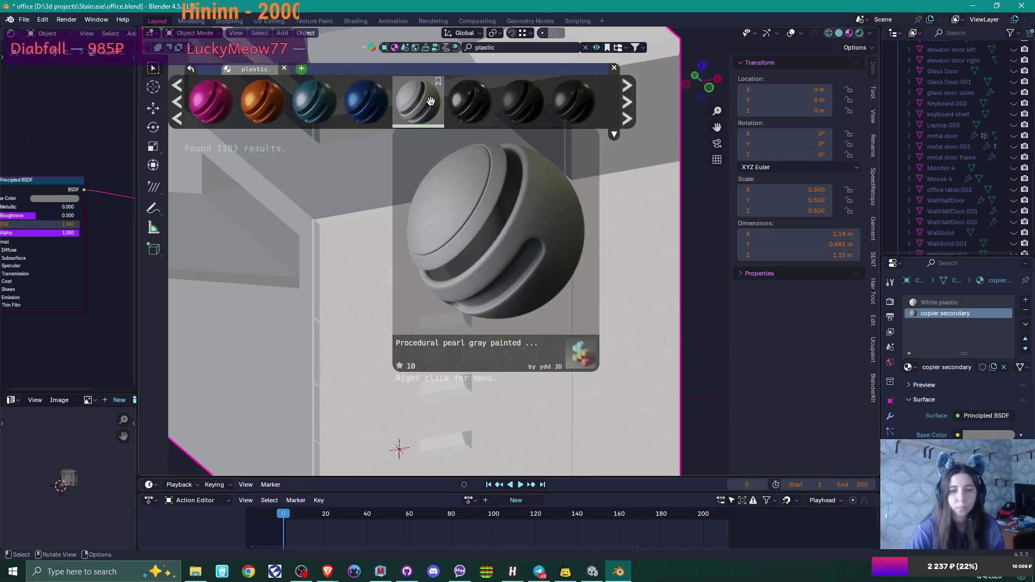
pyautogui.click(430, 101)
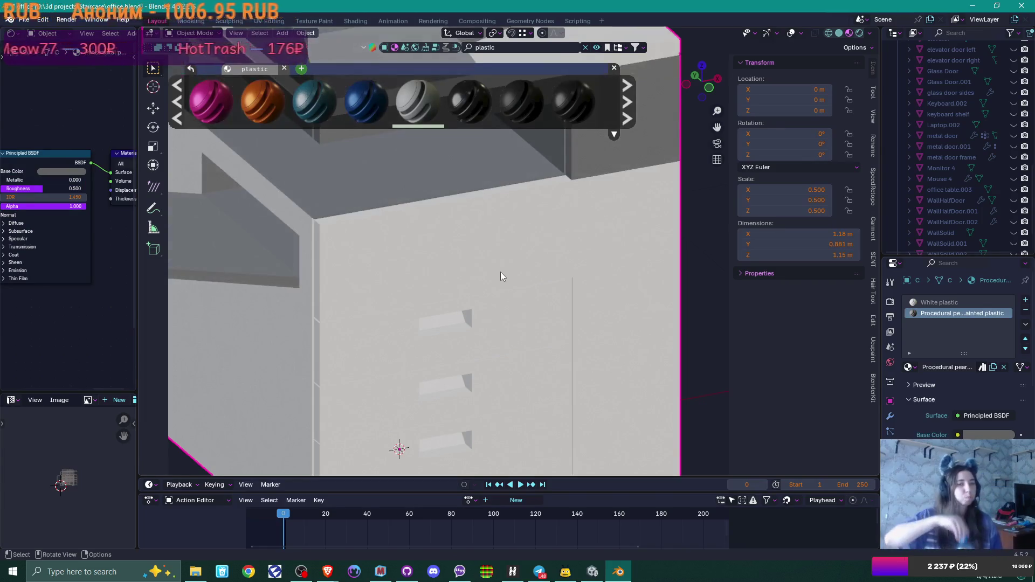
# Orbit and zoom around the white and pearl gray cabinet, then frame the whole copier
pyautogui.moveTo(561, 203)
pyautogui.mouseDown(button='middle')
pyautogui.moveTo(575, 213)
pyautogui.moveTo(529, 227)
pyautogui.moveTo(494, 212)
pyautogui.moveTo(393, 222)
pyautogui.mouseUp(button='middle')
pyautogui.scroll(5, 475, 350)
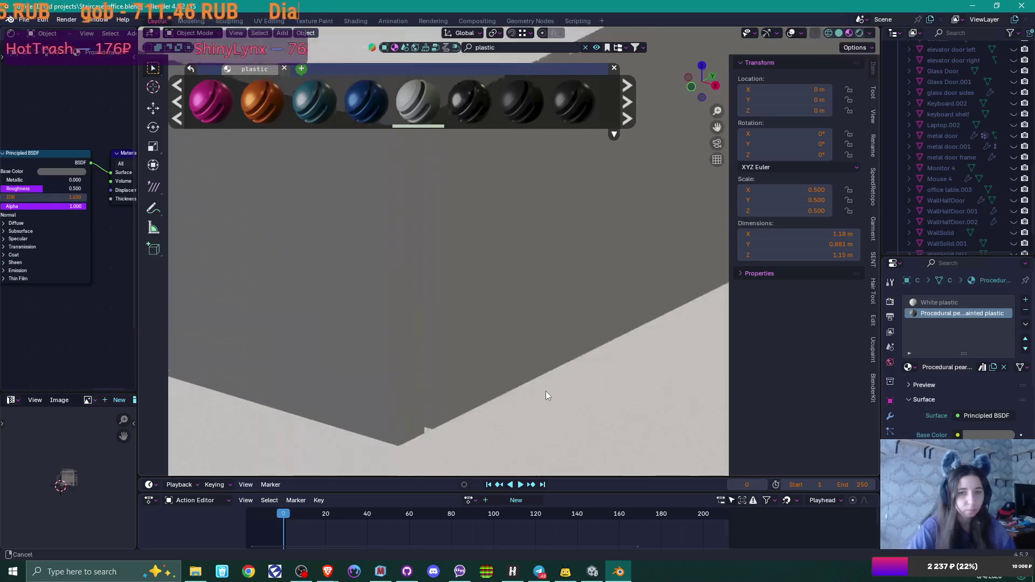
pyautogui.moveTo(475, 350)
pyautogui.mouseDown(button='middle')
pyautogui.moveTo(466, 348)
pyautogui.moveTo(525, 337)
pyautogui.moveTo(575, 353)
pyautogui.moveTo(597, 324)
pyautogui.mouseUp(button='middle')
pyautogui.scroll(2, 517, 321)
pyautogui.scroll(3, 464, 321)
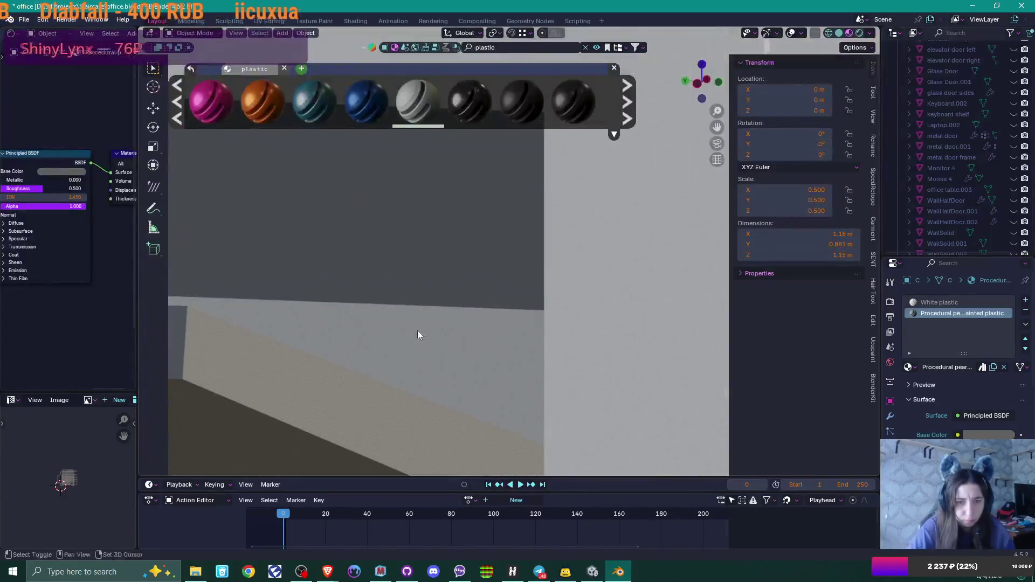
pyautogui.moveTo(501, 220)
pyautogui.mouseDown(button='middle')
pyautogui.moveTo(541, 240)
pyautogui.moveTo(490, 288)
pyautogui.moveTo(497, 281)
pyautogui.mouseUp(button='middle')
pyautogui.scroll(5, 502, 340)
pyautogui.press('KP_Decimal')
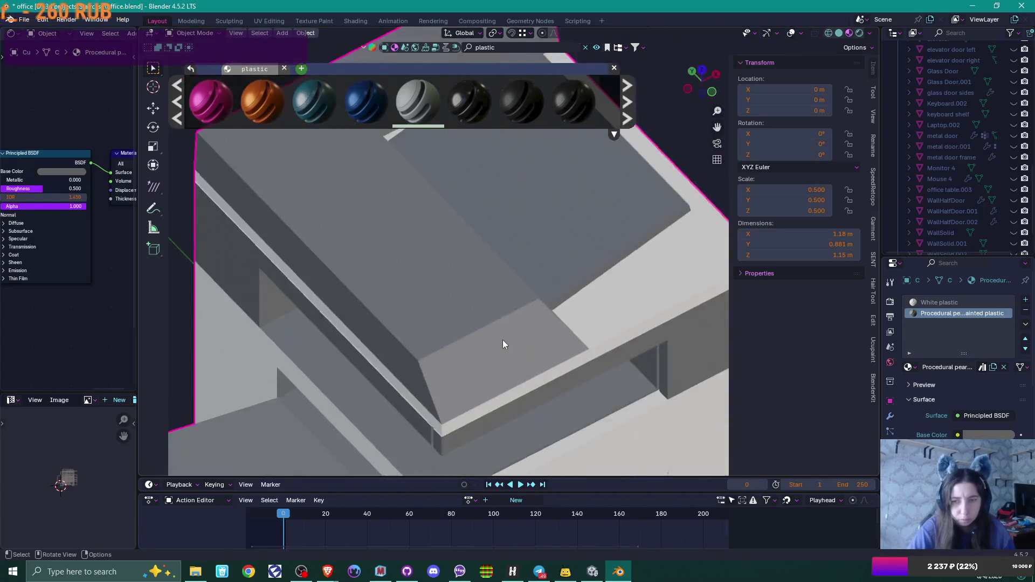
pyautogui.click(625, 101)
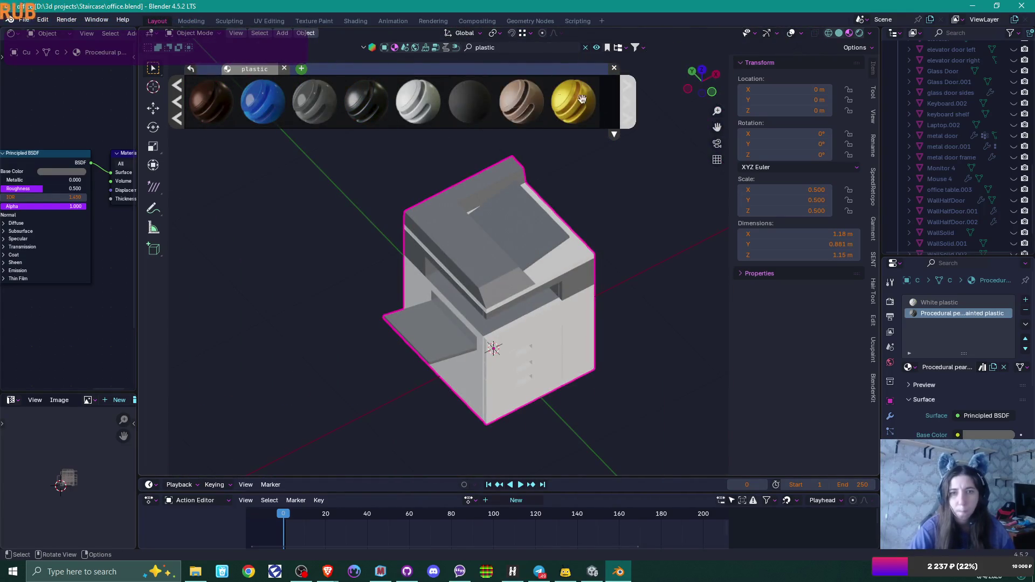
# Apply the BlenderKit 'Grey plastic' material to the copier's second slot
pyautogui.moveTo(479, 102)
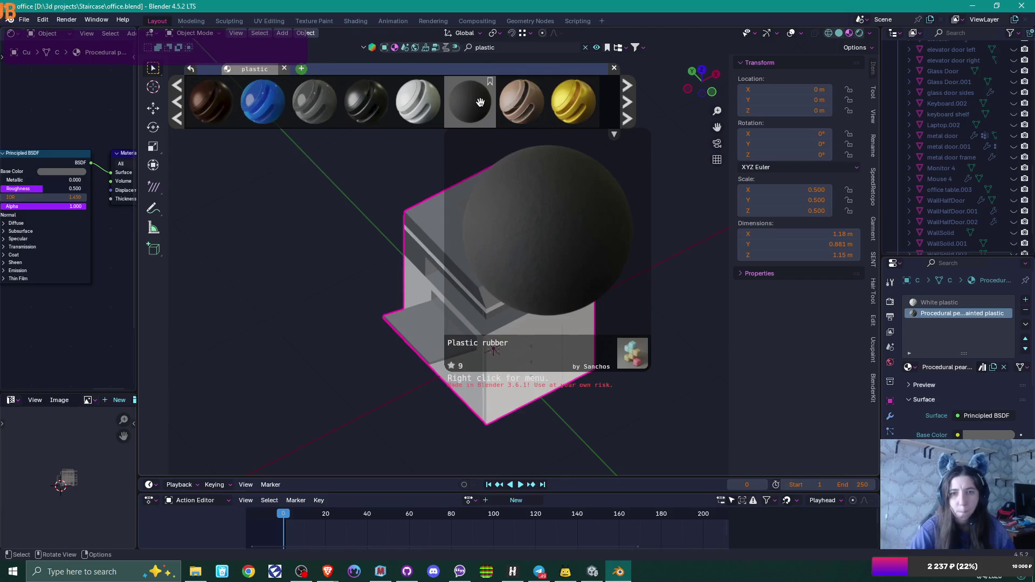
pyautogui.click(628, 102)
pyautogui.moveTo(588, 101)
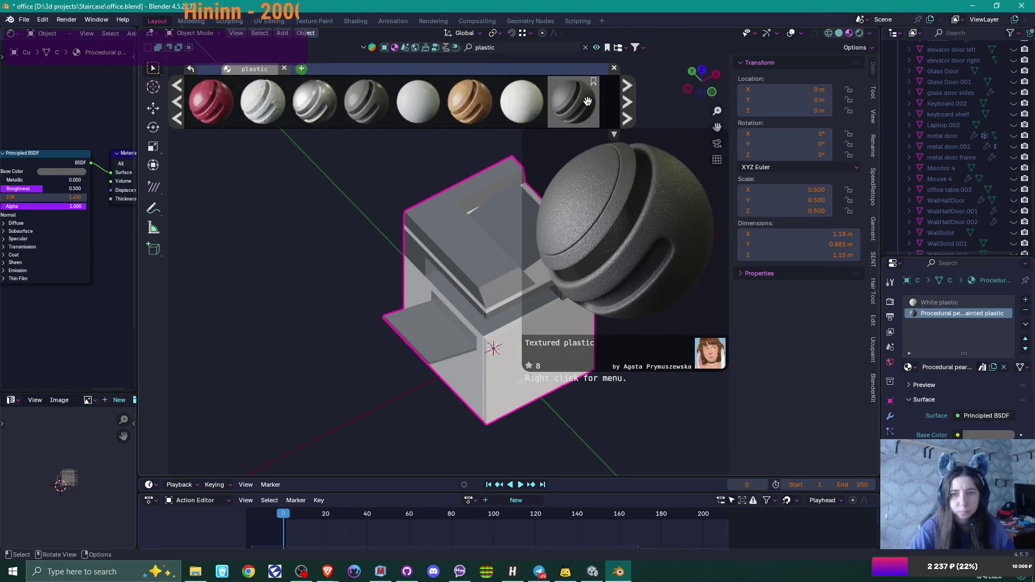
pyautogui.moveTo(379, 106)
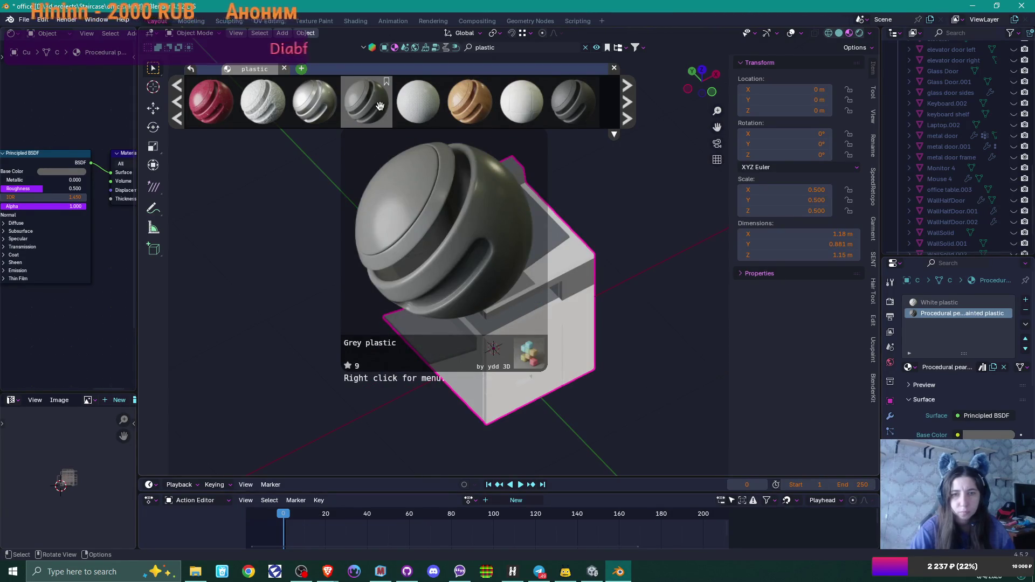
pyautogui.click(379, 106)
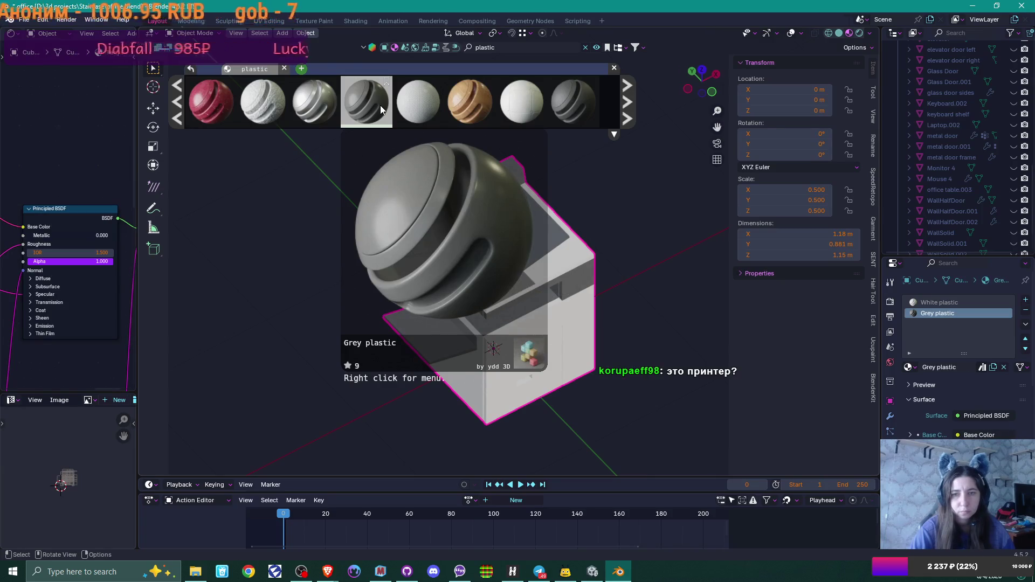
pyautogui.scroll(6, 544, 278)
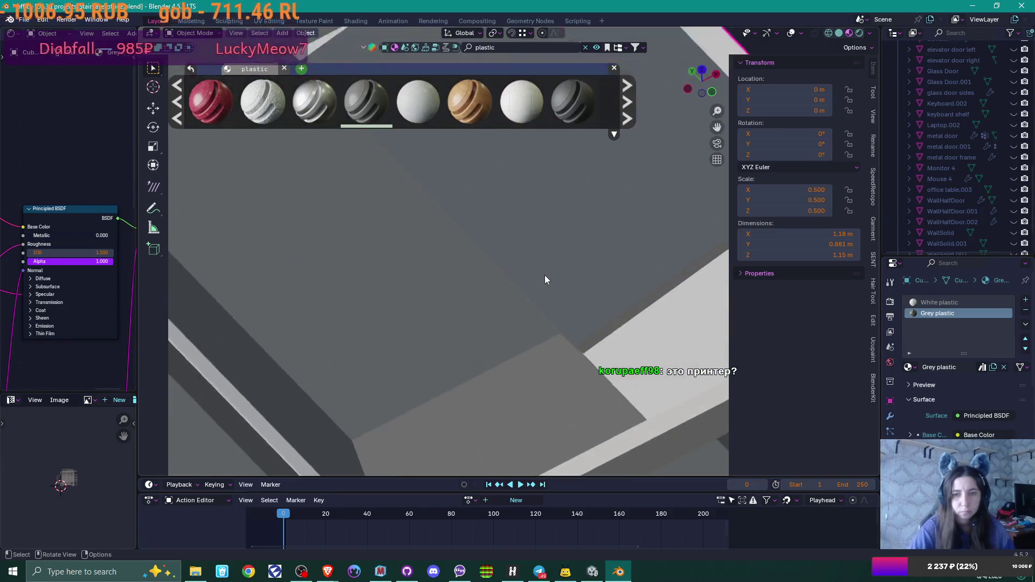
# Orbit the viewport to a side-on view of the Grey plastic copier
pyautogui.moveTo(545, 280)
pyautogui.mouseDown(button='middle')
pyautogui.moveTo(501, 281)
pyautogui.moveTo(522, 283)
pyautogui.mouseUp(button='middle')
pyautogui.scroll(4, 523, 283)
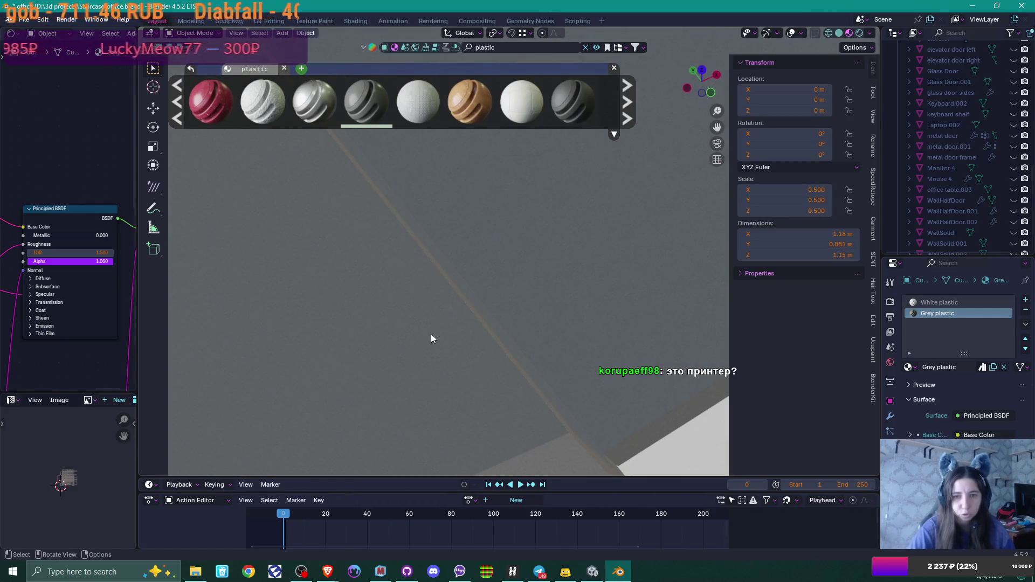
pyautogui.scroll(-8, 431, 337)
pyautogui.moveTo(451, 343); pyautogui.dragTo(415, 299, button='middle')
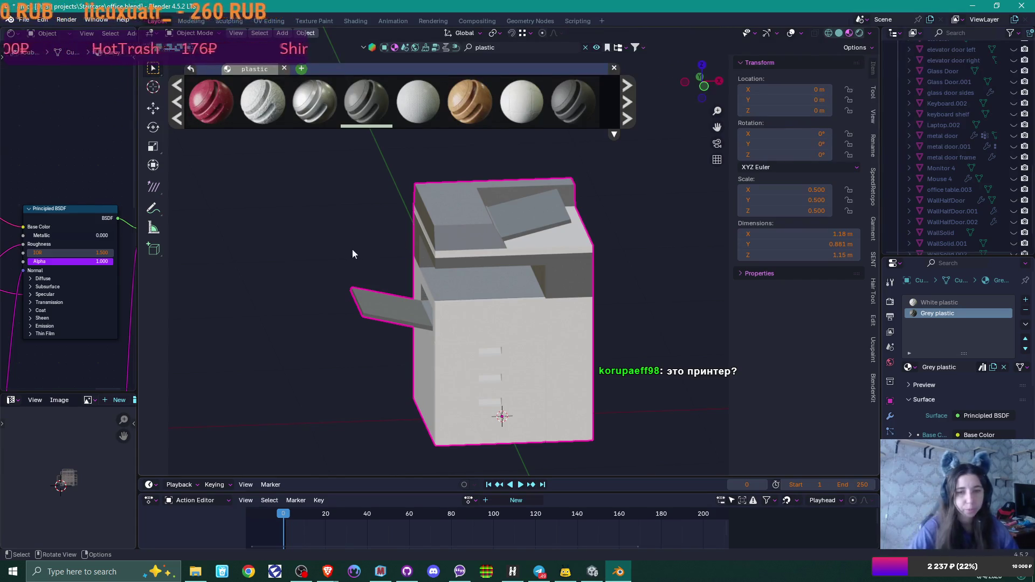
pyautogui.moveTo(392, 252); pyautogui.dragTo(400, 254, button='middle')
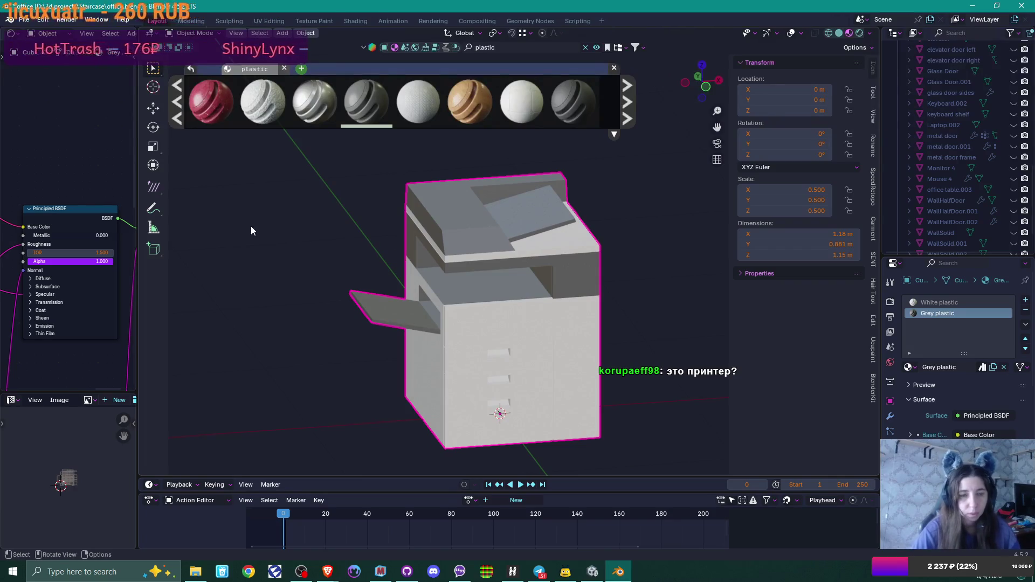
# Widen the node editor and pan to the Grey plastic's Textures frame
pyautogui.moveTo(139, 305); pyautogui.dragTo(384, 296)
pyautogui.moveTo(120, 285); pyautogui.dragTo(212, 266, button='middle')
pyautogui.click(148, 155)
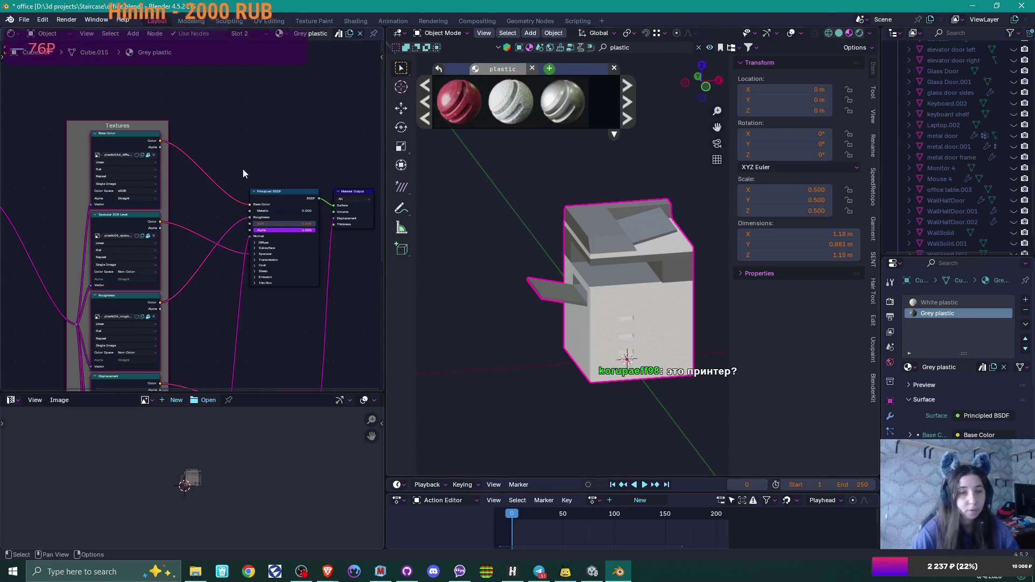
# Unpack the base colour, specular and roughness textures to files
pyautogui.click(149, 155)
pyautogui.click(148, 155)
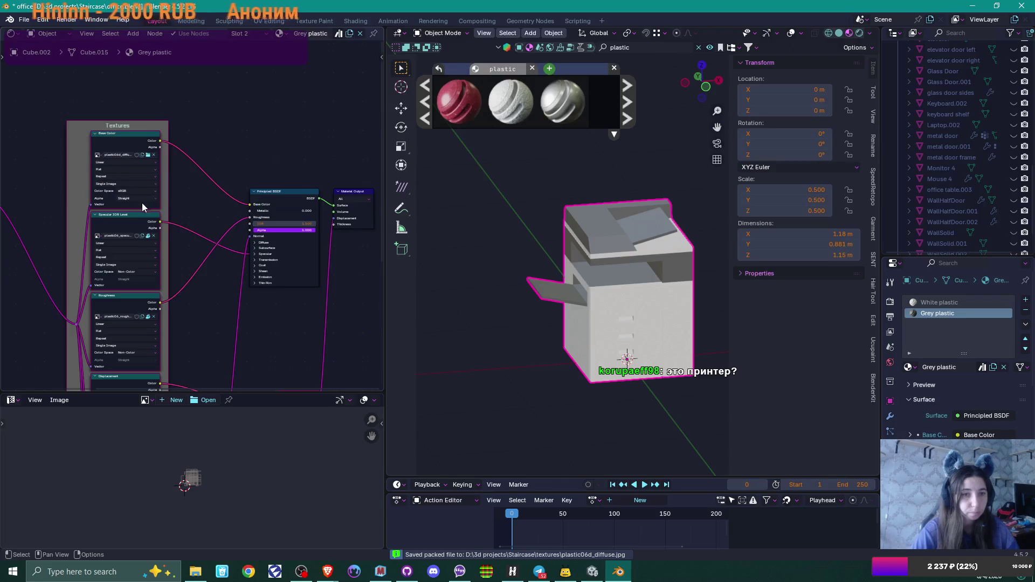
pyautogui.click(148, 237)
pyautogui.click(151, 252)
pyautogui.click(148, 318)
pyautogui.click(148, 319)
# Unpack the height and normal map textures, then narrow the node editor again
pyautogui.scroll(-1, 149, 338)
pyautogui.click(156, 372)
pyautogui.click(155, 373)
pyautogui.moveTo(208, 330); pyautogui.dragTo(203, 209, button='middle')
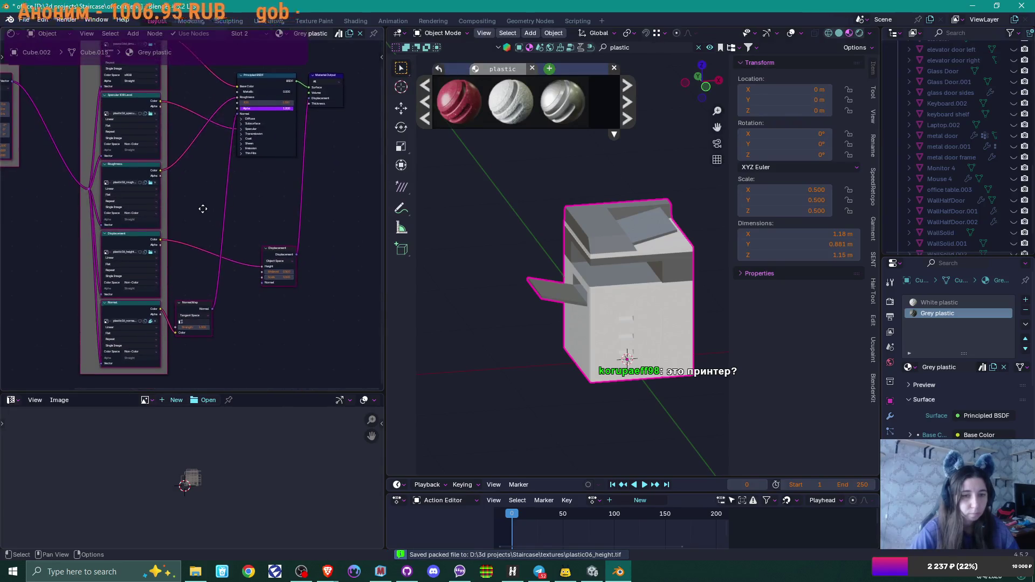
pyautogui.click(150, 321)
pyautogui.click(150, 323)
pyautogui.moveTo(260, 229); pyautogui.dragTo(208, 324, button='middle')
pyautogui.moveTo(384, 274); pyautogui.dragTo(191, 275)
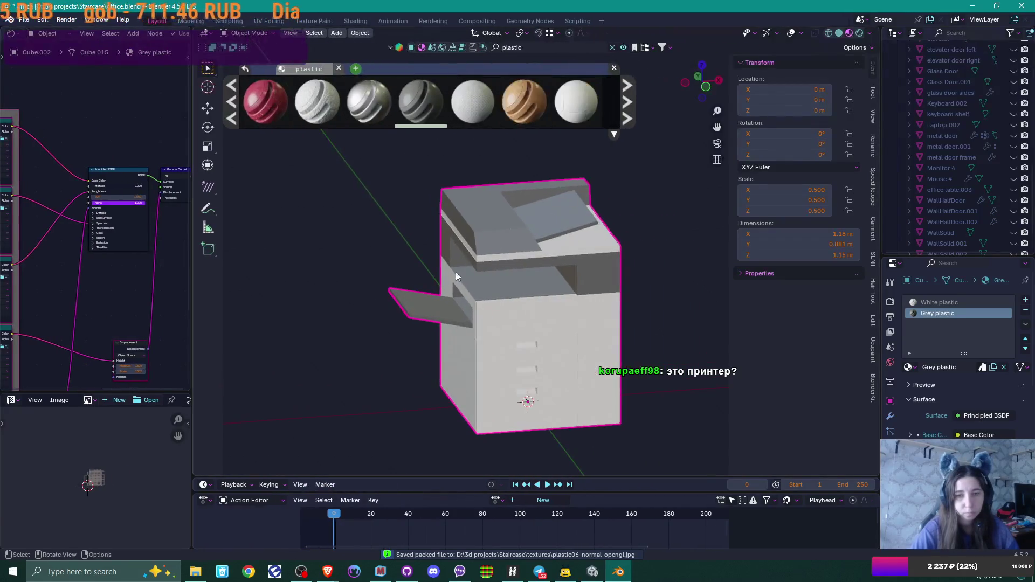
# Orbit to a near-front view and switch the copier mesh into Edit Mode
pyautogui.scroll(3, 513, 275)
pyautogui.moveTo(513, 274)
pyautogui.mouseDown(button='middle')
pyautogui.moveTo(399, 296)
pyautogui.moveTo(499, 300)
pyautogui.mouseUp(button='middle')
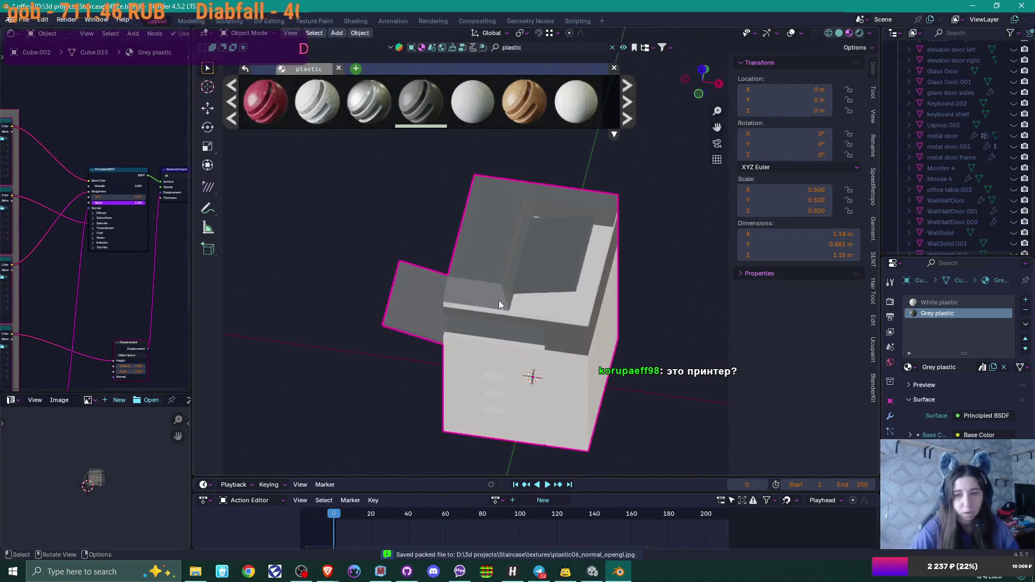
pyautogui.scroll(4, 589, 311)
pyautogui.moveTo(589, 307)
pyautogui.mouseDown(button='middle')
pyautogui.moveTo(461, 237)
pyautogui.moveTo(483, 226)
pyautogui.moveTo(470, 240)
pyautogui.mouseUp(button='middle')
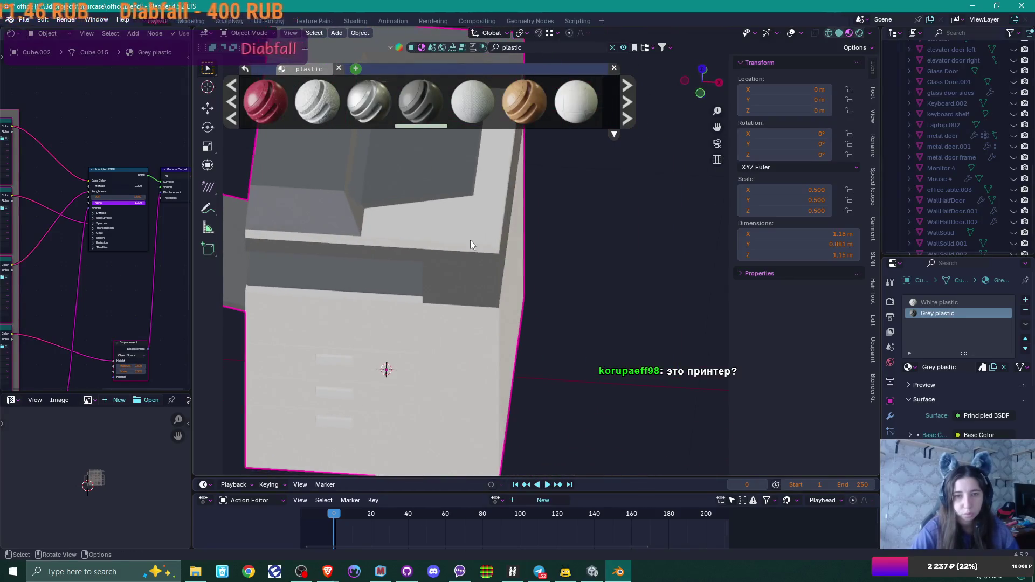
pyautogui.press('Tab')
pyautogui.moveTo(587, 280)
pyautogui.mouseDown(button='middle')
pyautogui.moveTo(613, 290)
pyautogui.moveTo(536, 266)
pyautogui.moveTo(601, 271)
pyautogui.moveTo(558, 244)
pyautogui.mouseUp(button='middle')
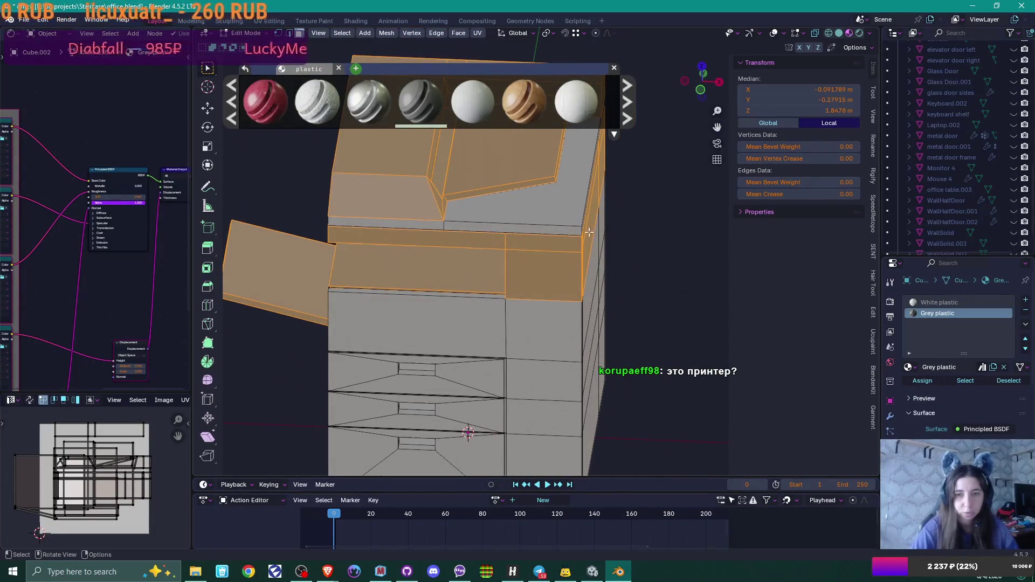
# Push a small face near the copier's top edge out about 1 cm in side view
pyautogui.click(456, 230)
pyautogui.press('KP_Decimal')
pyautogui.moveTo(456, 229); pyautogui.dragTo(524, 230, button='middle')
pyautogui.press('KP_3')
pyautogui.press('g')
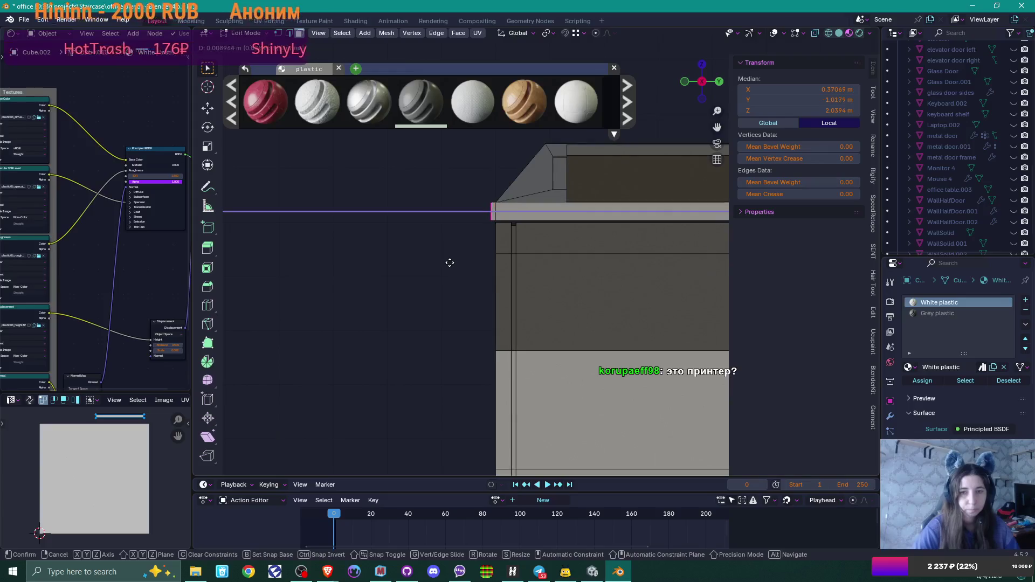
pyautogui.click(450, 263)
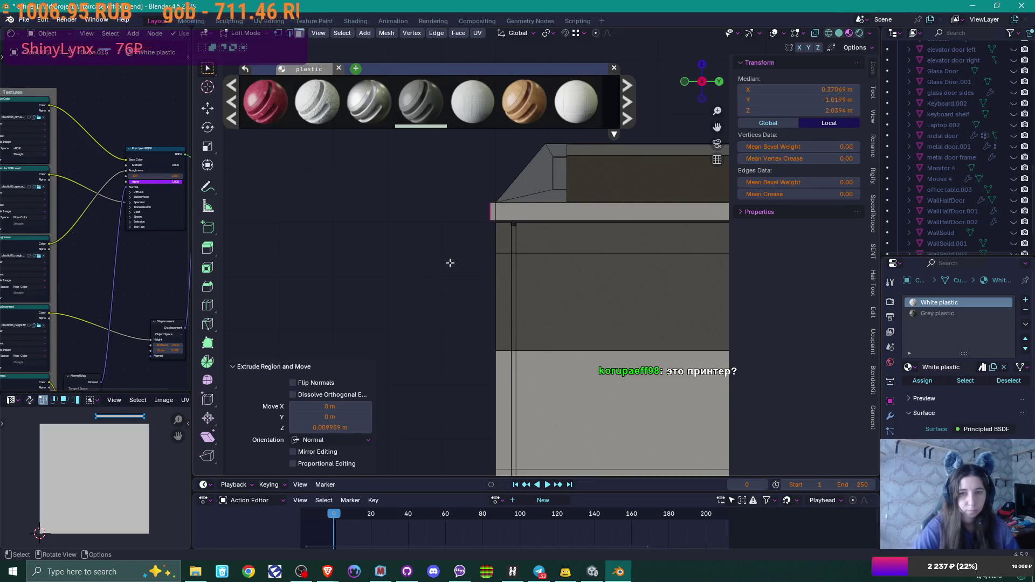
# Move the new lip's edge out and down into a slanted tray and bevel it
pyautogui.click(450, 262)
pyautogui.click(491, 214)
pyautogui.moveTo(450, 262)
pyautogui.mouseDown(button='middle')
pyautogui.moveTo(491, 215)
pyautogui.moveTo(481, 261)
pyautogui.mouseUp(button='middle')
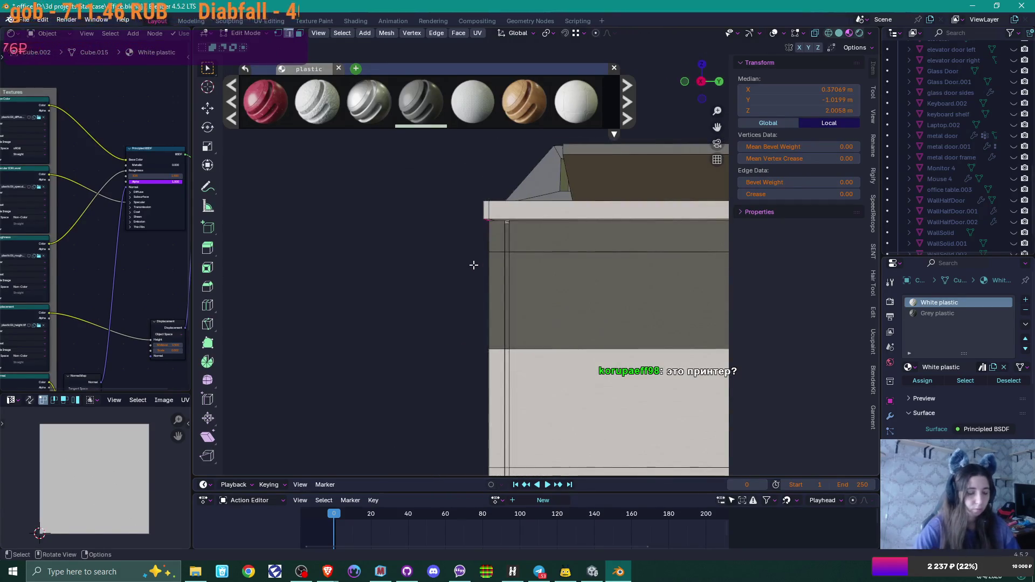
pyautogui.click(474, 263)
pyautogui.press('g')
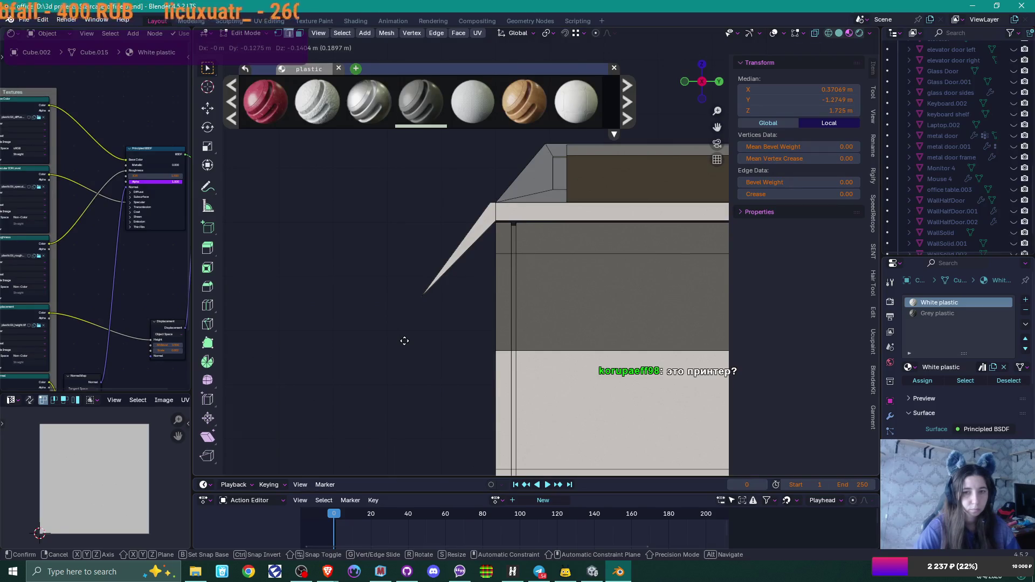
pyautogui.click(404, 341)
pyautogui.hotkey('ctrl', 'b')
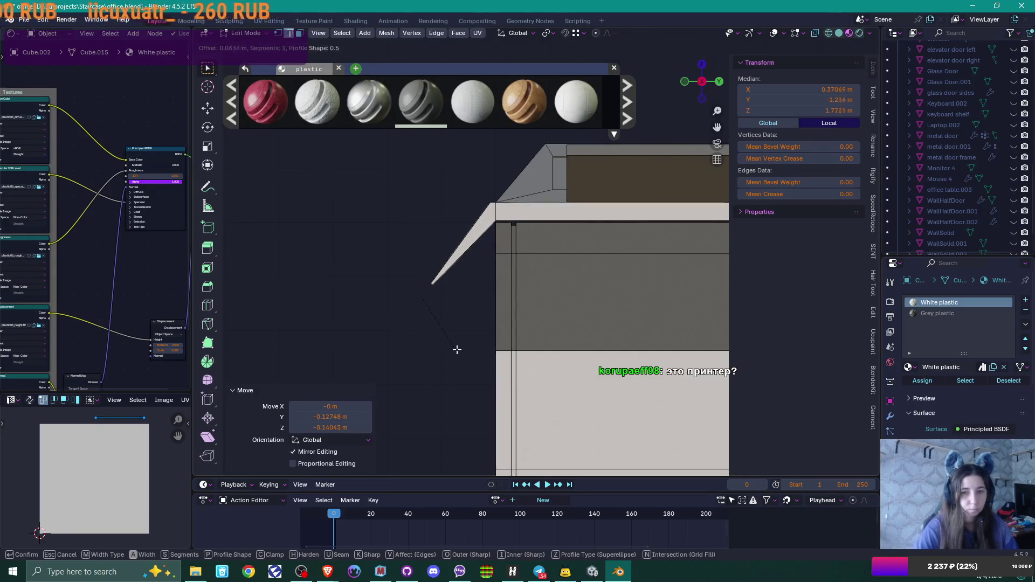
pyautogui.click(509, 361)
# Reposition the tray's outer edge, ending -0.010006 m in Y and -0.014009 m in Z
pyautogui.scroll(4, 464, 270)
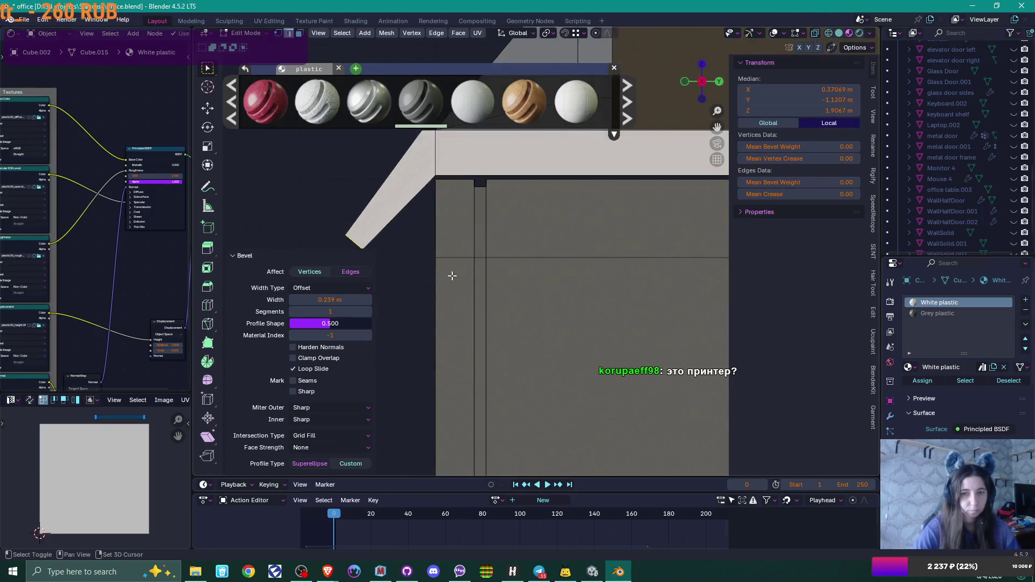
pyautogui.moveTo(472, 274); pyautogui.dragTo(505, 275, button='middle')
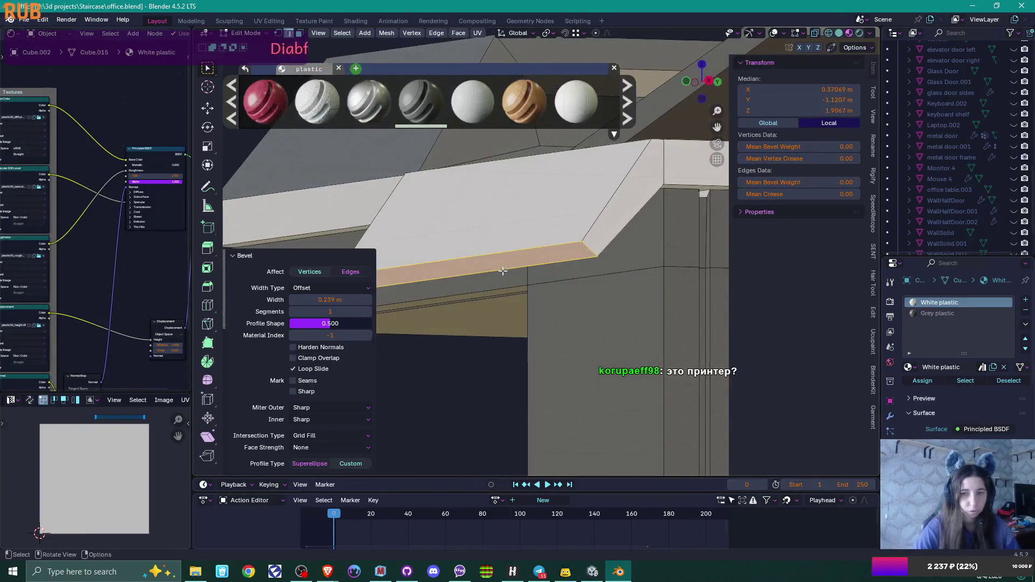
pyautogui.click(505, 276)
pyautogui.moveTo(582, 316); pyautogui.dragTo(544, 313, button='middle')
pyautogui.press('KP_5')
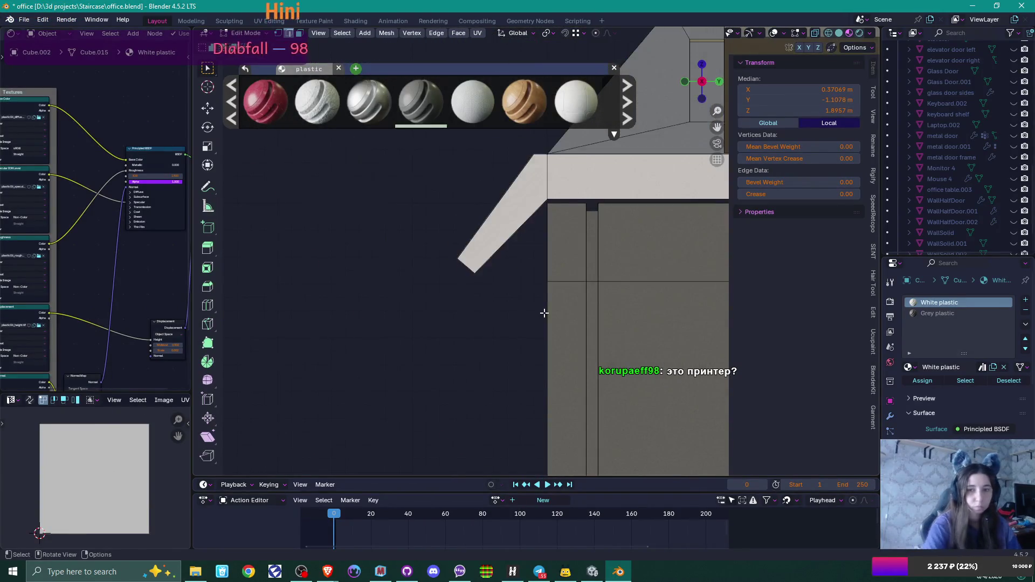
pyautogui.press('g')
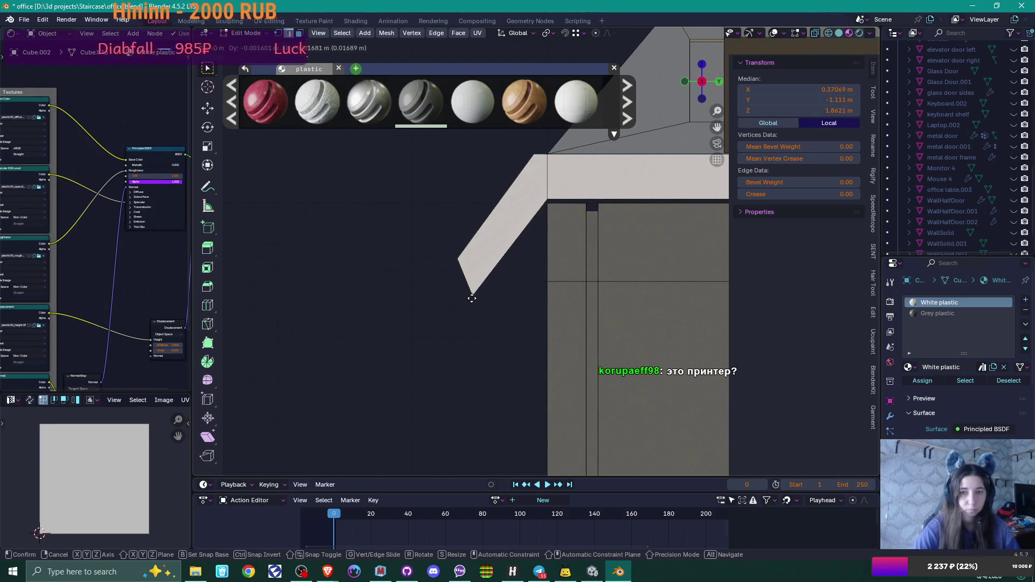
pyautogui.click(472, 300)
pyautogui.press('KP_5')
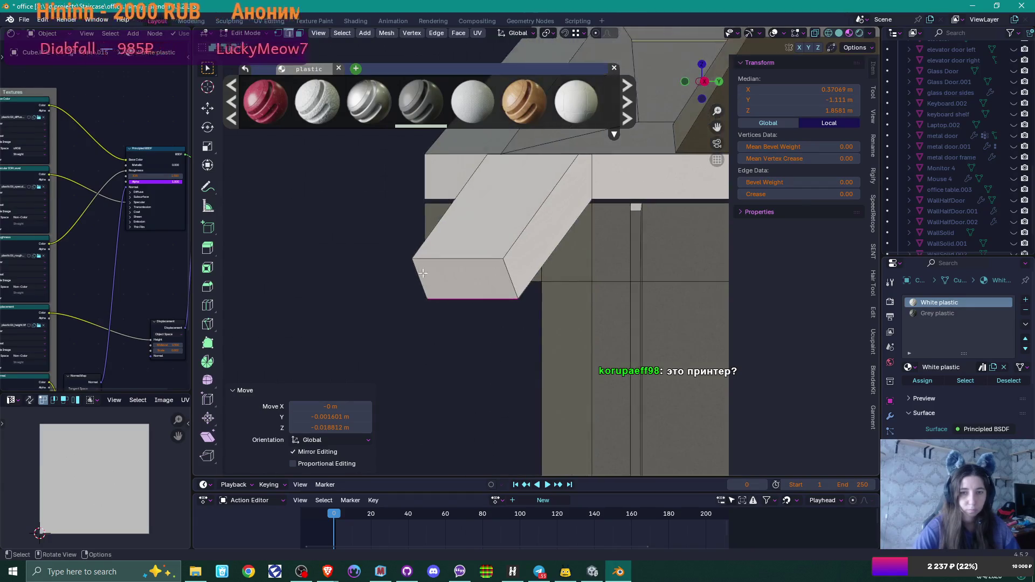
pyautogui.press('KP_5')
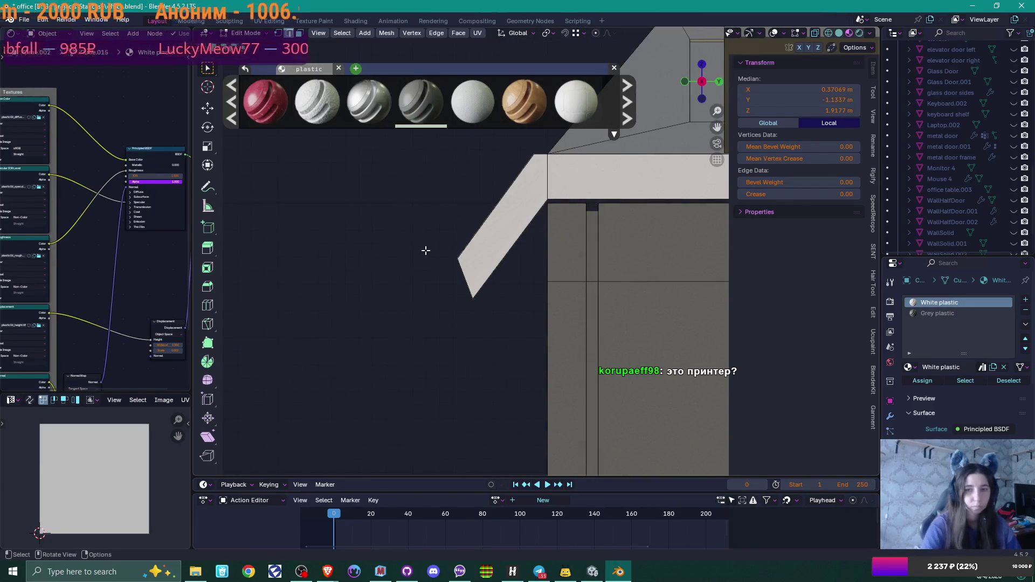
pyautogui.press('g')
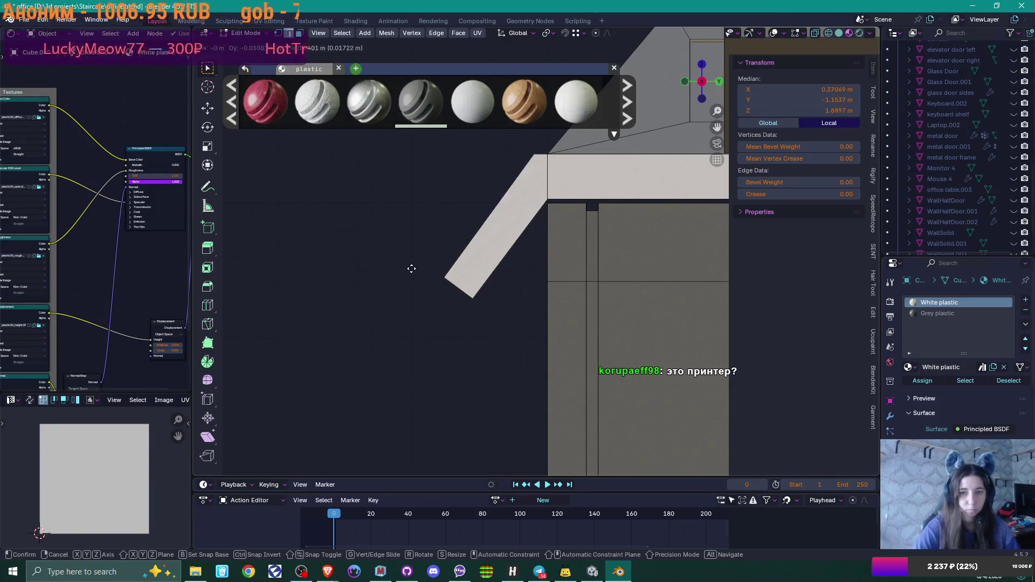
pyautogui.click(411, 269)
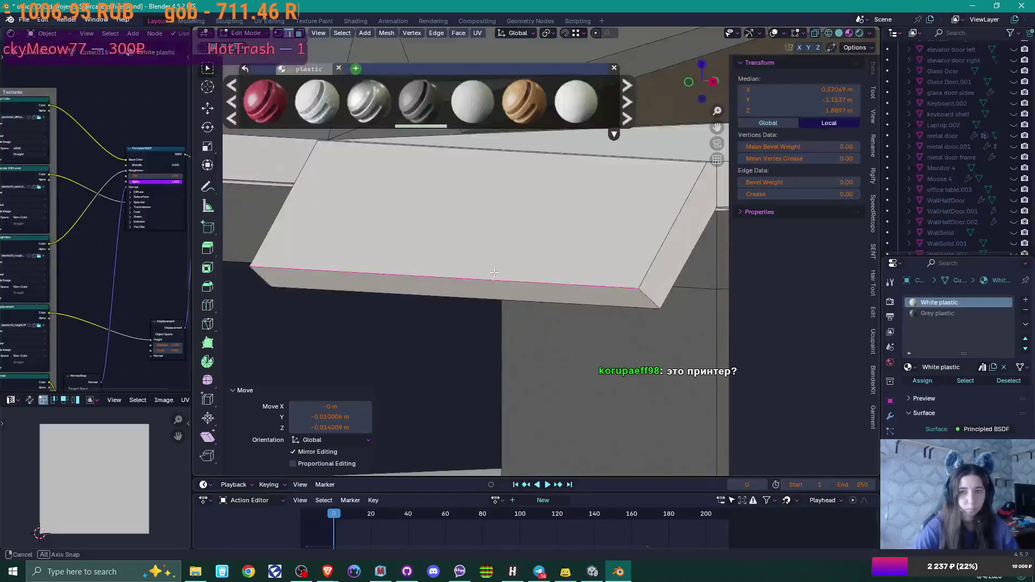